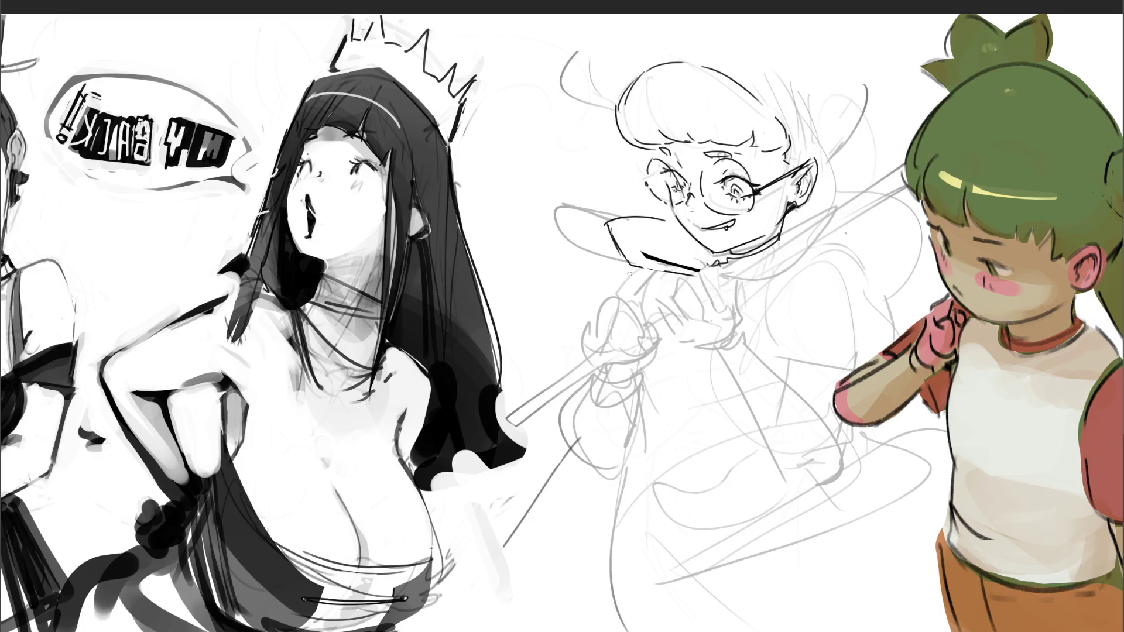
# Sketch the cuff's curve beside the raised fist, outline the fist darker and add knuckle dashes
pyautogui.moveTo(617, 271)
pyautogui.mouseDown()
pyautogui.moveTo(606, 291)
pyautogui.moveTo(637, 267)
pyautogui.moveTo(680, 267)
pyautogui.moveTo(692, 285)
pyautogui.mouseUp()
pyautogui.moveTo(603, 291); pyautogui.dragTo(599, 325)
pyautogui.moveTo(602, 336); pyautogui.dragTo(647, 357)
pyautogui.moveTo(699, 272)
pyautogui.mouseDown()
pyautogui.moveTo(713, 303)
pyautogui.moveTo(674, 351)
pyautogui.moveTo(651, 355)
pyautogui.mouseUp()
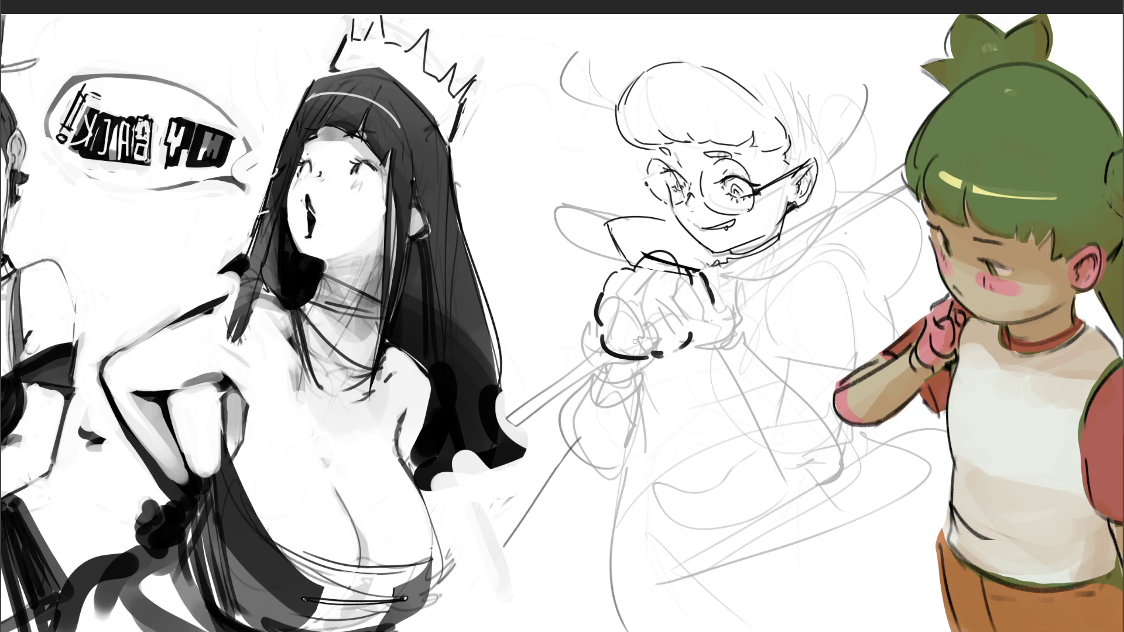
pyautogui.moveTo(624, 333)
pyautogui.mouseDown()
pyautogui.moveTo(665, 333)
pyautogui.moveTo(639, 352)
pyautogui.moveTo(653, 338)
pyautogui.mouseUp()
# Add fluffy curves around the cuff, paint out the dark marks in white and close its top outline
pyautogui.moveTo(659, 255)
pyautogui.mouseDown()
pyautogui.moveTo(650, 258)
pyautogui.moveTo(672, 261)
pyautogui.mouseUp()
pyautogui.moveTo(618, 316); pyautogui.dragTo(642, 299)
pyautogui.moveTo(612, 335); pyautogui.dragTo(678, 322)
pyautogui.moveTo(640, 355)
pyautogui.mouseDown()
pyautogui.moveTo(631, 362)
pyautogui.moveTo(685, 354)
pyautogui.mouseUp()
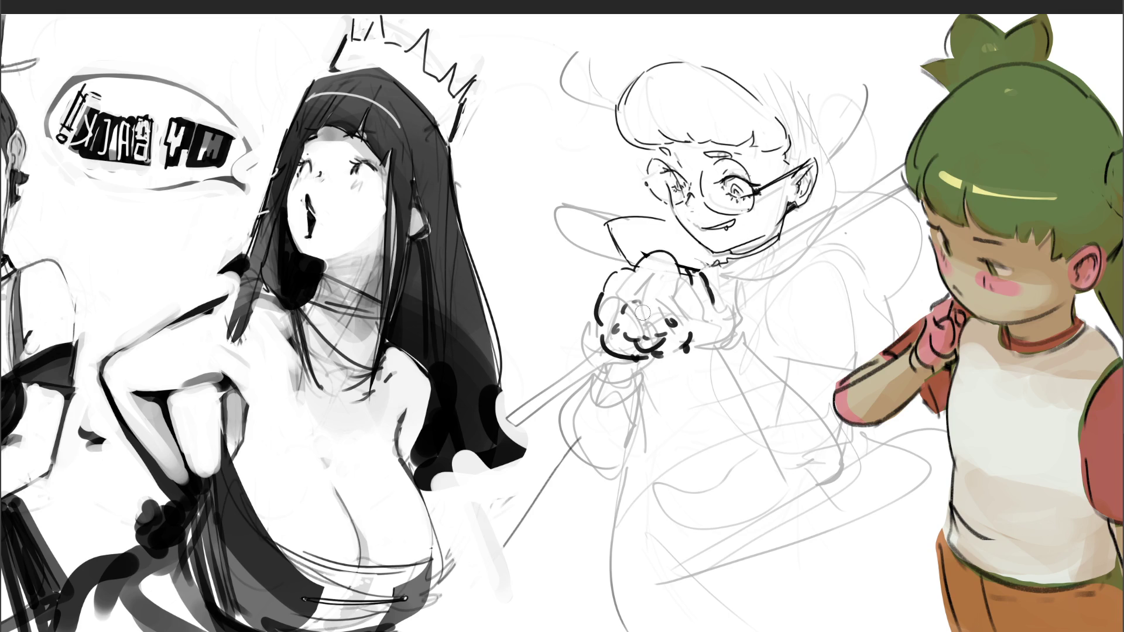
pyautogui.moveTo(615, 304); pyautogui.dragTo(632, 299)
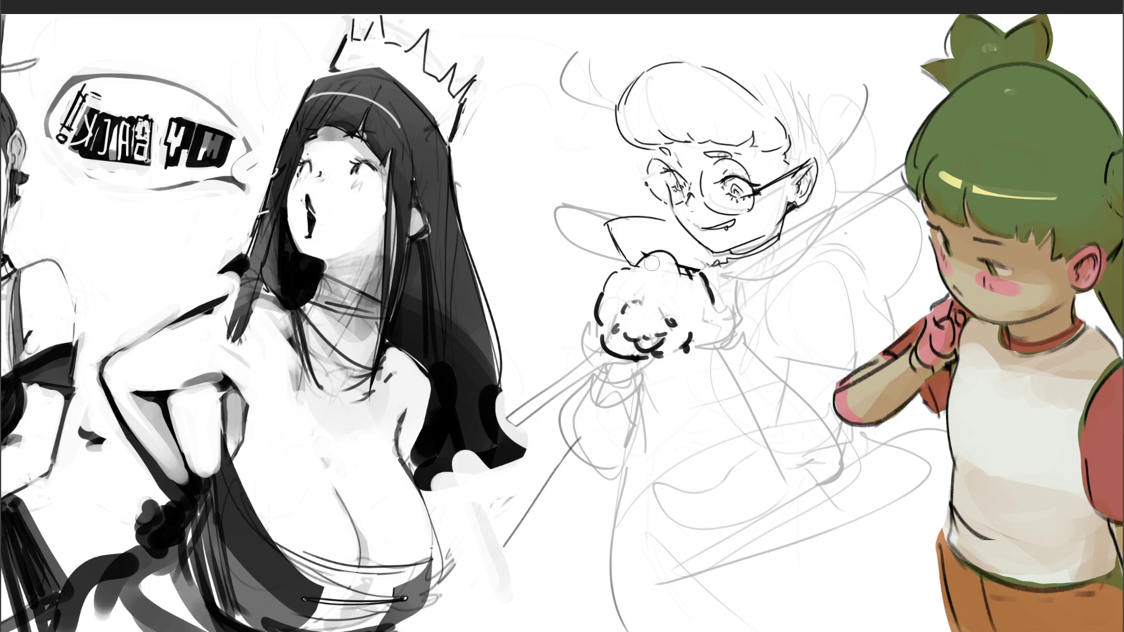
pyautogui.moveTo(644, 280)
pyautogui.mouseDown()
pyautogui.moveTo(661, 322)
pyautogui.moveTo(638, 348)
pyautogui.moveTo(627, 344)
pyautogui.mouseUp()
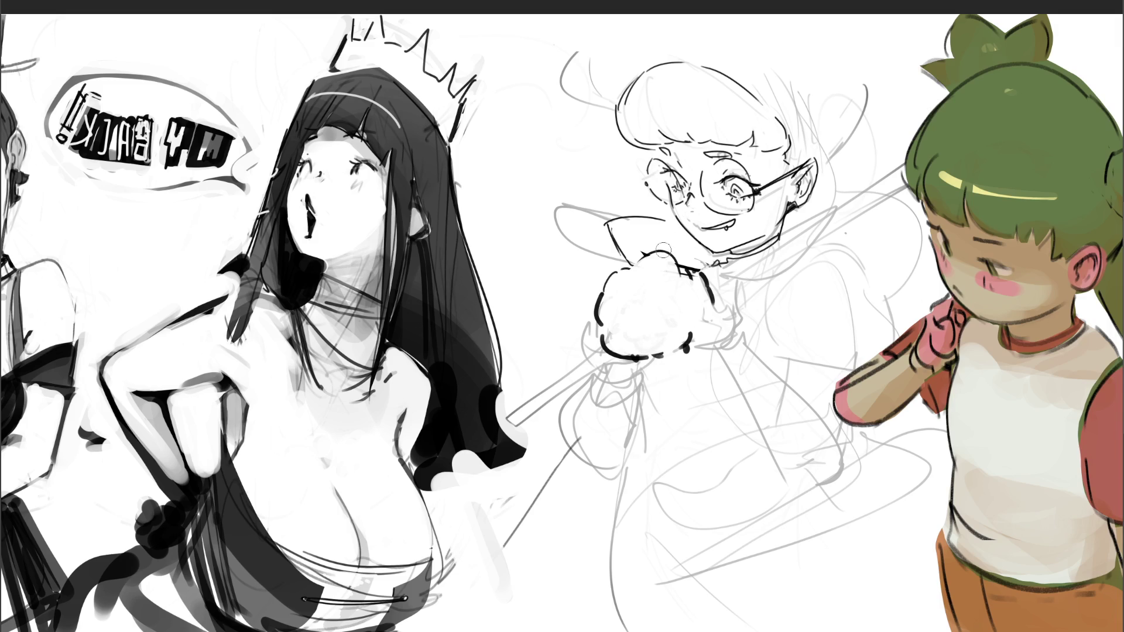
pyautogui.moveTo(651, 254); pyautogui.dragTo(673, 259)
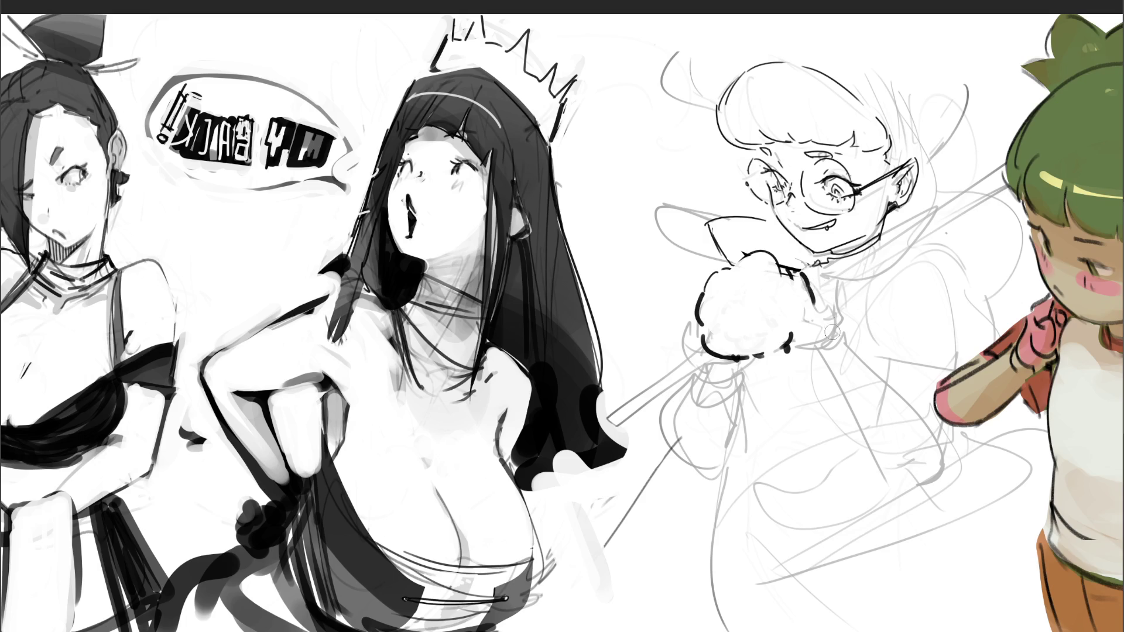
# Paint out the cuff in white and sketch a box's edges with a smaller brush
pyautogui.moveTo(823, 275)
pyautogui.mouseDown()
pyautogui.moveTo(811, 307)
pyautogui.moveTo(768, 259)
pyautogui.moveTo(752, 260)
pyautogui.moveTo(702, 335)
pyautogui.moveTo(760, 326)
pyautogui.moveTo(788, 349)
pyautogui.moveTo(742, 347)
pyautogui.mouseUp()
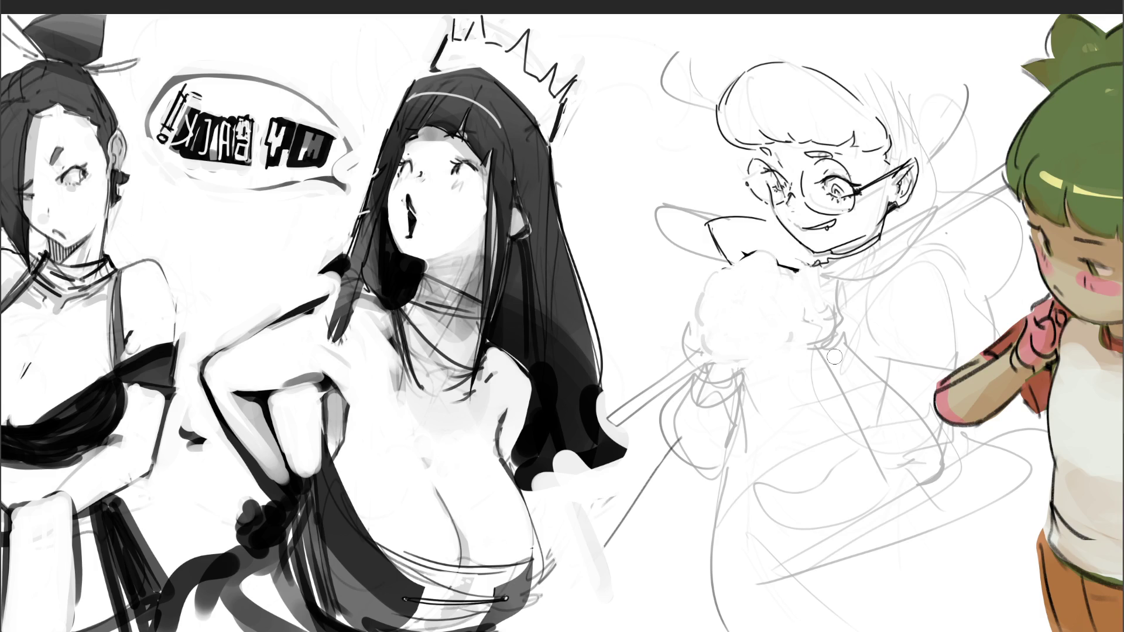
pyautogui.press('[')
pyautogui.press('[')
pyautogui.press('[')
pyautogui.moveTo(708, 300)
pyautogui.mouseDown()
pyautogui.moveTo(755, 316)
pyautogui.moveTo(736, 272)
pyautogui.moveTo(775, 269)
pyautogui.moveTo(802, 291)
pyautogui.moveTo(755, 314)
pyautogui.moveTo(721, 351)
pyautogui.mouseUp()
pyautogui.moveTo(754, 314); pyautogui.dragTo(767, 373)
pyautogui.moveTo(723, 345)
pyautogui.mouseDown()
pyautogui.moveTo(741, 355)
pyautogui.moveTo(804, 342)
pyautogui.mouseUp()
pyautogui.moveTo(809, 293); pyautogui.dragTo(808, 332)
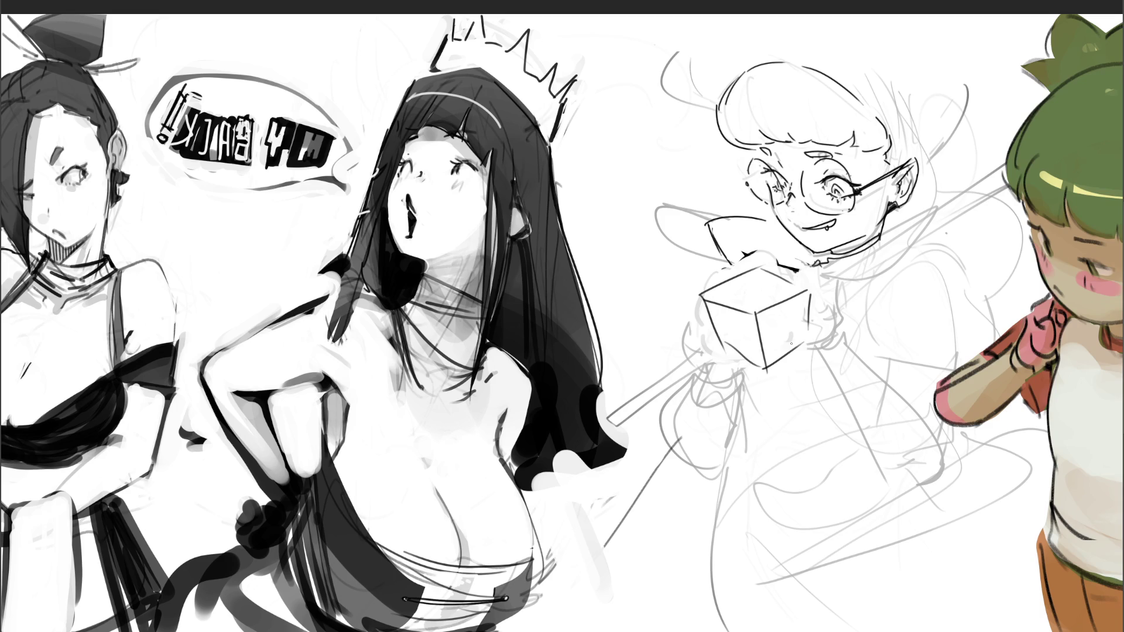
# Sketch fingers gripping the top of the box
pyautogui.moveTo(736, 285)
pyautogui.mouseDown()
pyautogui.moveTo(744, 262)
pyautogui.moveTo(764, 275)
pyautogui.mouseUp()
pyautogui.moveTo(750, 284)
pyautogui.mouseDown()
pyautogui.moveTo(774, 278)
pyautogui.moveTo(770, 286)
pyautogui.mouseUp()
pyautogui.moveTo(776, 270)
pyautogui.mouseDown()
pyautogui.moveTo(790, 290)
pyautogui.moveTo(777, 292)
pyautogui.mouseUp()
pyautogui.moveTo(733, 287)
pyautogui.mouseDown()
pyautogui.moveTo(773, 299)
pyautogui.moveTo(732, 303)
pyautogui.moveTo(745, 308)
pyautogui.moveTo(733, 353)
pyautogui.mouseUp()
# Draw ribbon bands across the box and redo the strokes at its lower-left corner
pyautogui.moveTo(730, 307); pyautogui.dragTo(743, 355)
pyautogui.moveTo(777, 305)
pyautogui.mouseDown()
pyautogui.moveTo(787, 355)
pyautogui.moveTo(798, 350)
pyautogui.moveTo(774, 298)
pyautogui.mouseUp()
pyautogui.moveTo(775, 296); pyautogui.dragTo(790, 286)
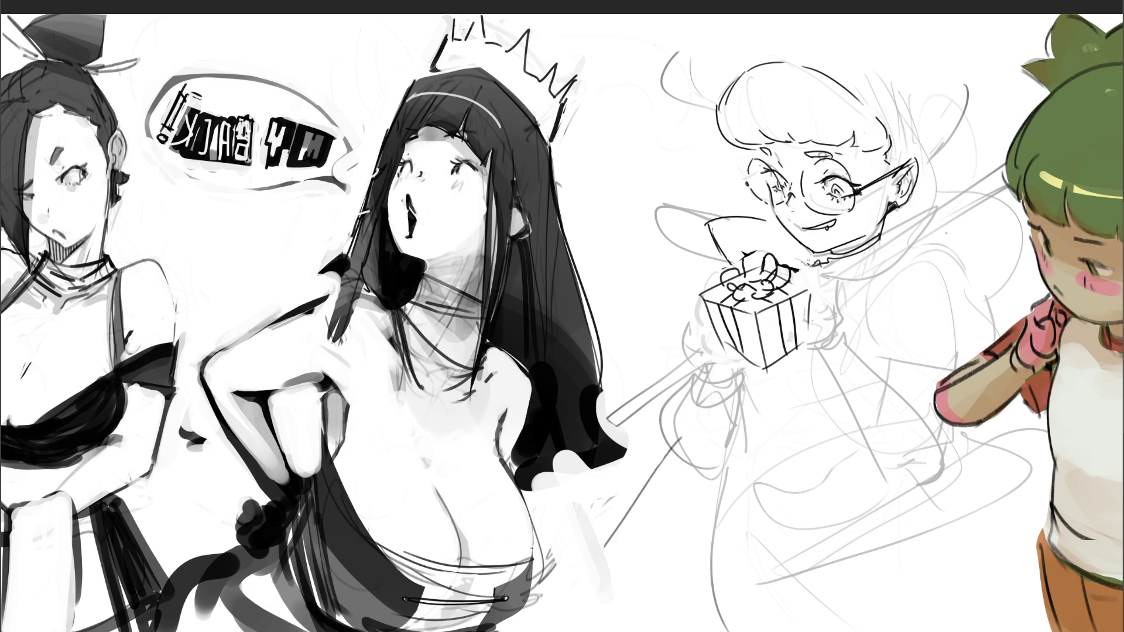
pyautogui.moveTo(705, 333)
pyautogui.mouseDown()
pyautogui.moveTo(723, 331)
pyautogui.moveTo(732, 346)
pyautogui.mouseUp()
pyautogui.hotkey('ctrl', 'z')
pyautogui.moveTo(730, 339)
pyautogui.mouseDown()
pyautogui.moveTo(739, 352)
pyautogui.moveTo(703, 354)
pyautogui.moveTo(741, 370)
pyautogui.mouseUp()
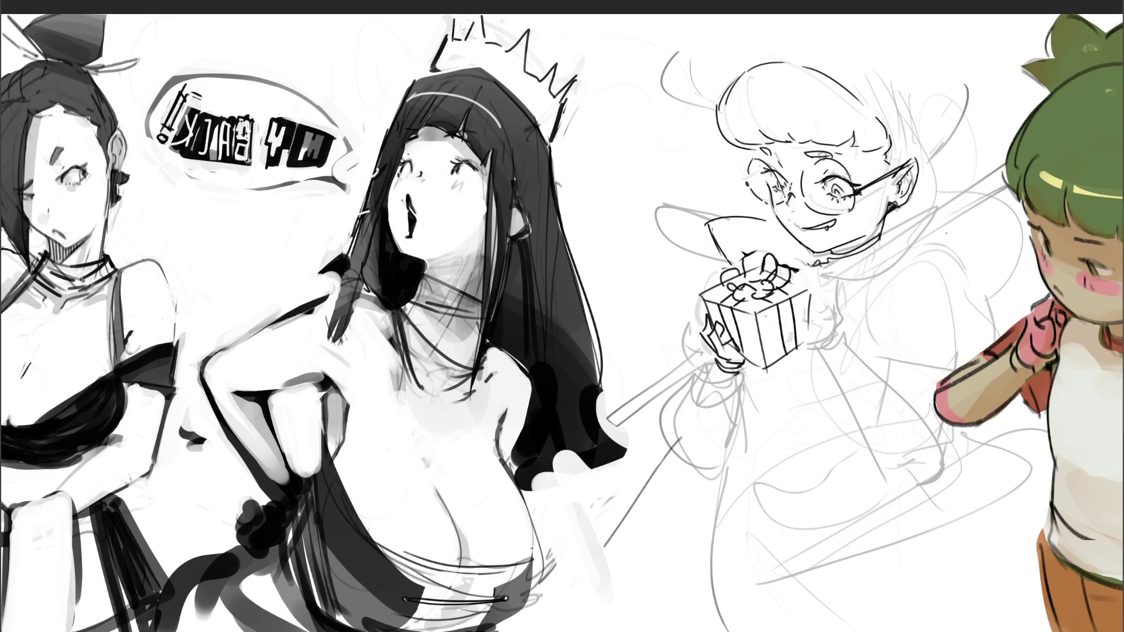
# Ink the right hand on the box and the right sleeve cuff with a two-flap bow
pyautogui.moveTo(795, 284)
pyautogui.mouseDown()
pyautogui.moveTo(817, 289)
pyautogui.moveTo(807, 319)
pyautogui.moveTo(800, 312)
pyautogui.moveTo(826, 308)
pyautogui.moveTo(814, 307)
pyautogui.moveTo(832, 323)
pyautogui.moveTo(808, 353)
pyautogui.mouseUp()
pyautogui.moveTo(823, 319)
pyautogui.mouseDown()
pyautogui.moveTo(819, 348)
pyautogui.moveTo(834, 347)
pyautogui.moveTo(838, 363)
pyautogui.mouseUp()
pyautogui.moveTo(836, 343); pyautogui.dragTo(841, 361)
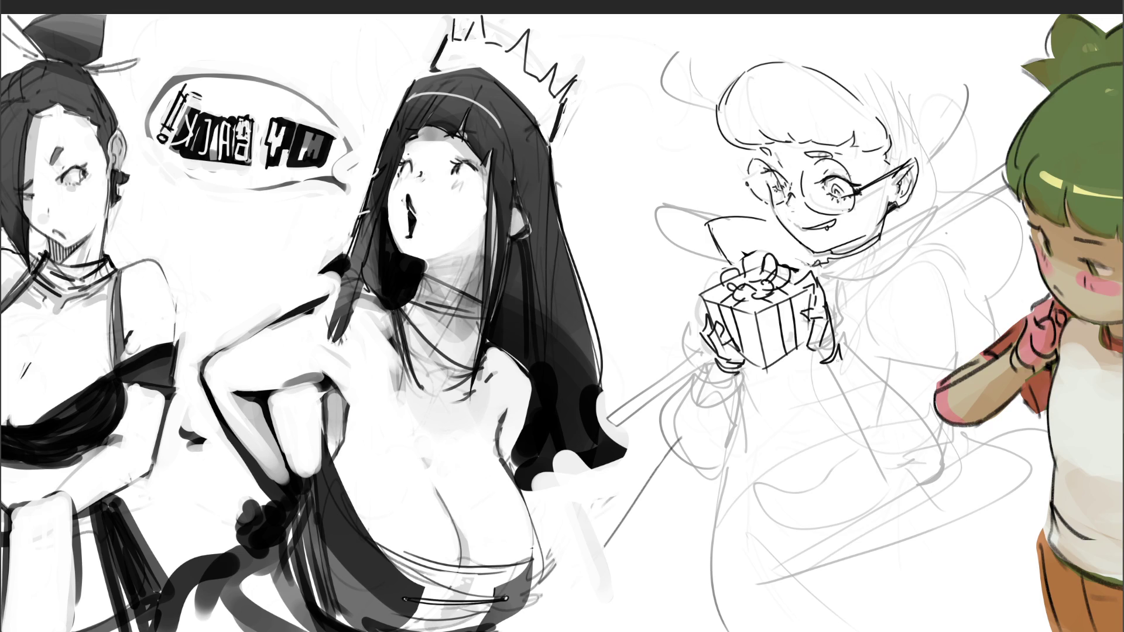
pyautogui.moveTo(823, 363)
pyautogui.mouseDown()
pyautogui.moveTo(842, 382)
pyautogui.moveTo(854, 347)
pyautogui.mouseUp()
pyautogui.moveTo(840, 352)
pyautogui.mouseDown()
pyautogui.moveTo(861, 381)
pyautogui.moveTo(852, 389)
pyautogui.mouseUp()
pyautogui.moveTo(860, 370); pyautogui.dragTo(841, 384)
pyautogui.moveTo(811, 377); pyautogui.dragTo(834, 422)
pyautogui.moveTo(846, 381)
pyautogui.mouseDown()
pyautogui.moveTo(838, 420)
pyautogui.moveTo(844, 389)
pyautogui.moveTo(804, 363)
pyautogui.mouseUp()
pyautogui.moveTo(806, 363)
pyautogui.mouseDown()
pyautogui.moveTo(810, 381)
pyautogui.moveTo(829, 375)
pyautogui.mouseUp()
# Ink the left sleeve cuff around the wrist below the gift
pyautogui.moveTo(702, 363); pyautogui.dragTo(718, 392)
pyautogui.moveTo(723, 370)
pyautogui.mouseDown()
pyautogui.moveTo(742, 391)
pyautogui.moveTo(722, 421)
pyautogui.mouseUp()
pyautogui.moveTo(737, 375)
pyautogui.mouseDown()
pyautogui.moveTo(720, 394)
pyautogui.moveTo(747, 415)
pyautogui.mouseUp()
pyautogui.moveTo(740, 376)
pyautogui.mouseDown()
pyautogui.moveTo(754, 402)
pyautogui.moveTo(756, 392)
pyautogui.mouseUp()
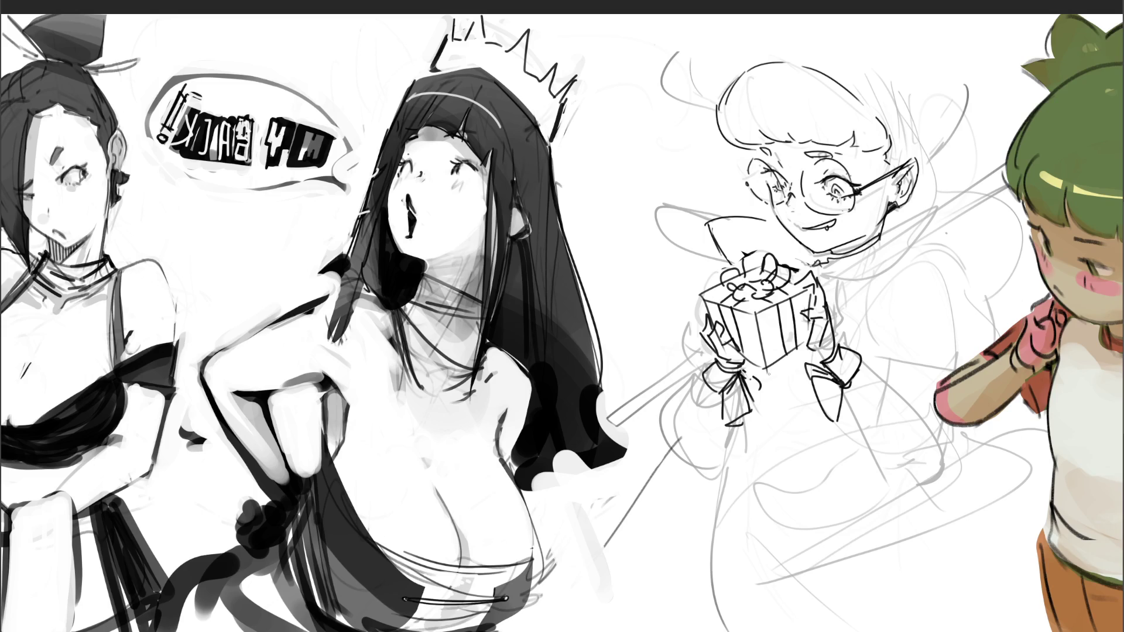
pyautogui.moveTo(705, 373)
pyautogui.mouseDown()
pyautogui.moveTo(666, 411)
pyautogui.moveTo(716, 435)
pyautogui.mouseUp()
# Ink the sleeve lines running down below the gift box
pyautogui.moveTo(846, 385); pyautogui.dragTo(902, 462)
pyautogui.moveTo(864, 361)
pyautogui.mouseDown()
pyautogui.moveTo(935, 429)
pyautogui.moveTo(931, 471)
pyautogui.mouseUp()
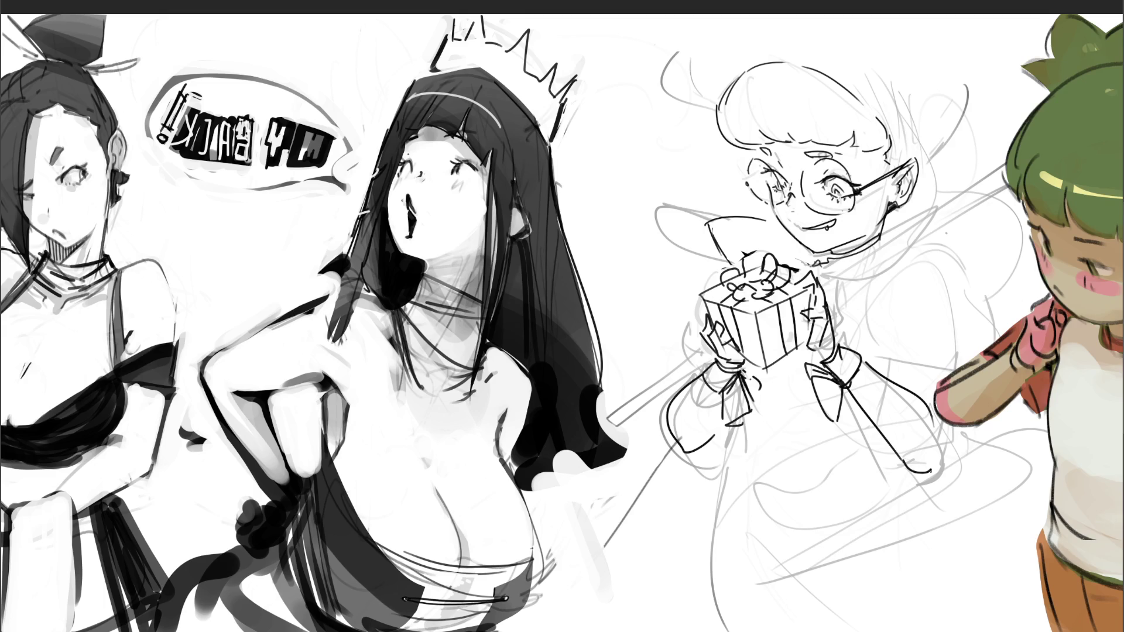
pyautogui.moveTo(937, 424); pyautogui.dragTo(926, 475)
pyautogui.moveTo(894, 376); pyautogui.dragTo(894, 383)
# Draw the large hat's brim, crown and side over the character's hair
pyautogui.moveTo(711, 107)
pyautogui.mouseDown()
pyautogui.moveTo(662, 85)
pyautogui.moveTo(948, 192)
pyautogui.mouseUp()
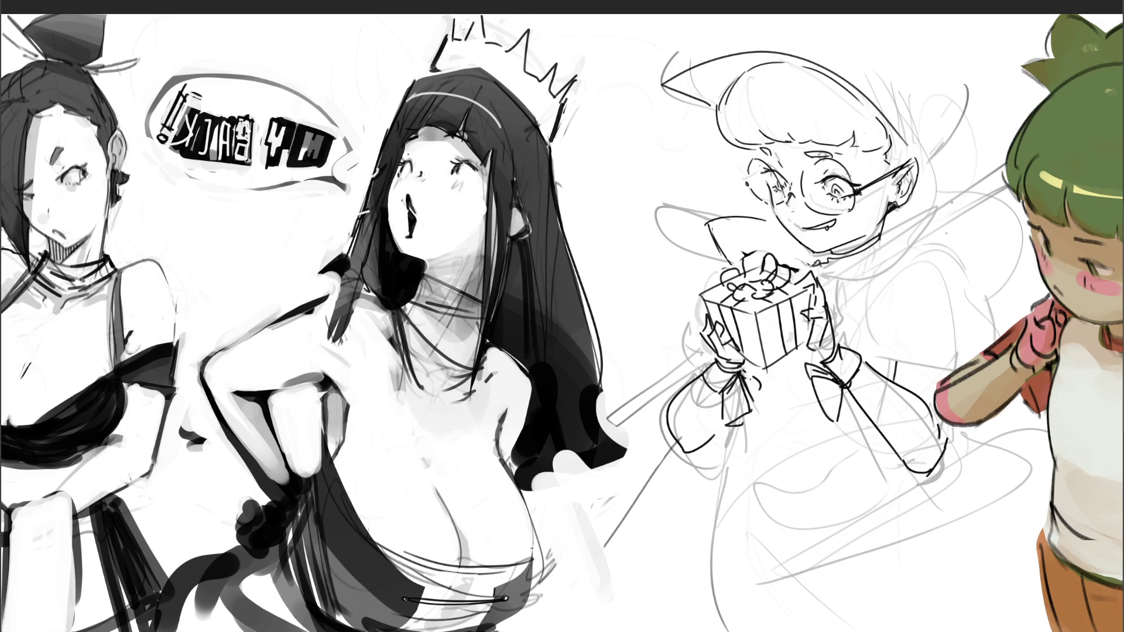
pyautogui.moveTo(897, 71)
pyautogui.mouseDown()
pyautogui.moveTo(911, 155)
pyautogui.moveTo(927, 171)
pyautogui.mouseUp()
pyautogui.moveTo(761, 15); pyautogui.dragTo(664, 69)
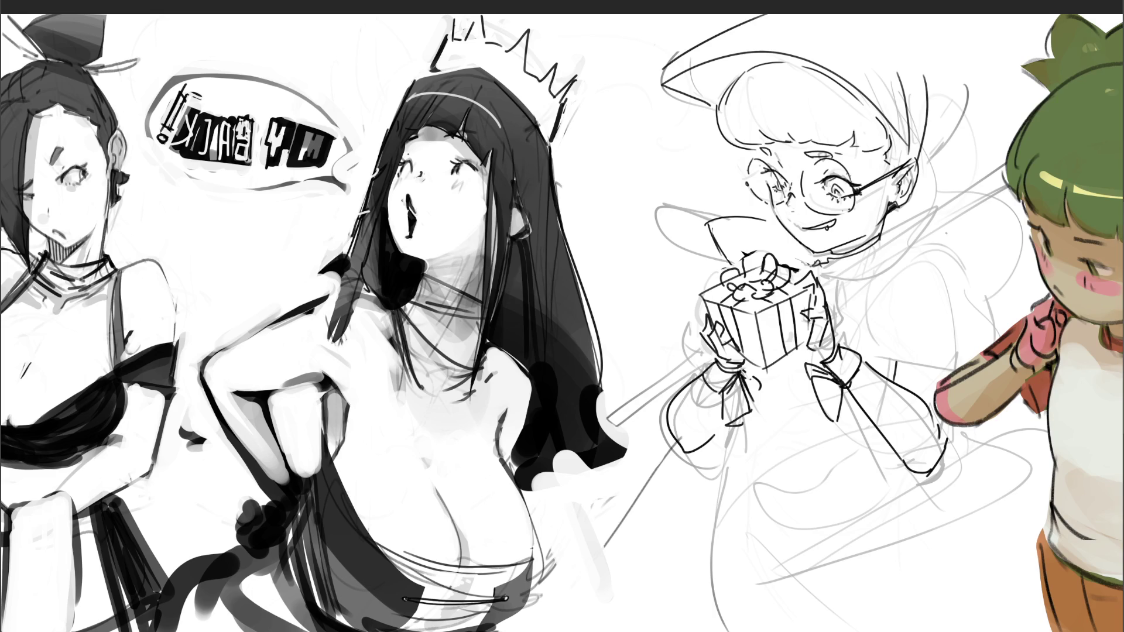
pyautogui.moveTo(881, 24)
pyautogui.mouseDown()
pyautogui.moveTo(963, 109)
pyautogui.moveTo(937, 157)
pyautogui.mouseUp()
pyautogui.moveTo(956, 120)
pyautogui.mouseDown()
pyautogui.moveTo(963, 167)
pyautogui.moveTo(922, 207)
pyautogui.mouseUp()
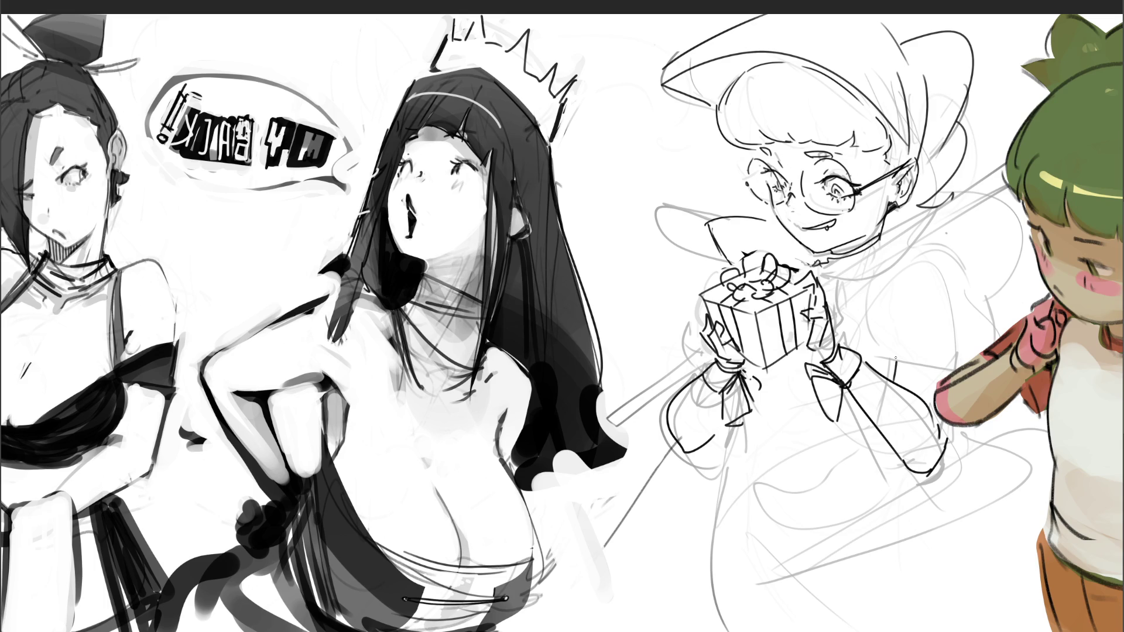
# Remove the stray collar line and leftover grey stroke, discarding trial guide lines
pyautogui.hotkey('ctrl', 'z')
pyautogui.moveTo(710, 208)
pyautogui.mouseDown()
pyautogui.moveTo(697, 250)
pyautogui.moveTo(682, 218)
pyautogui.moveTo(763, 225)
pyautogui.moveTo(712, 243)
pyautogui.mouseUp()
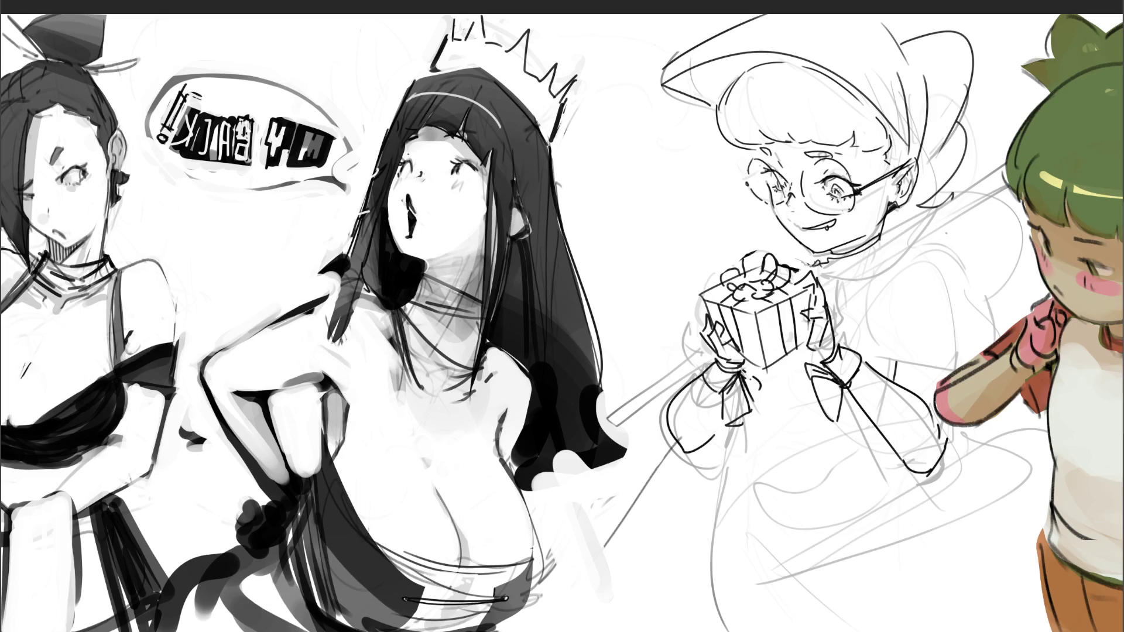
pyautogui.moveTo(841, 187); pyautogui.dragTo(695, 321)
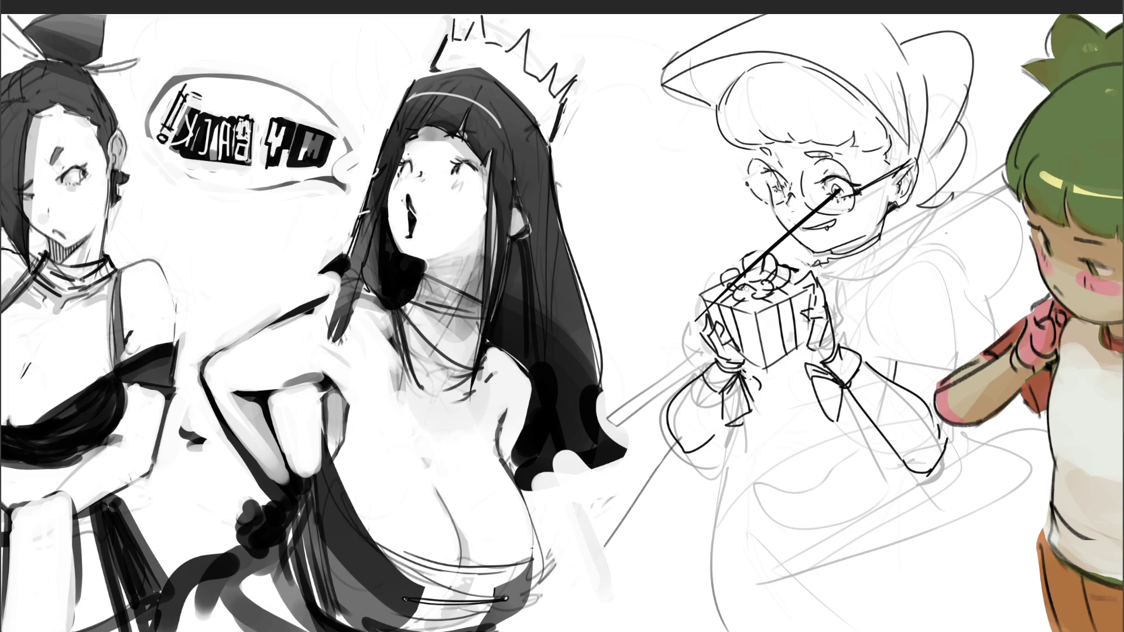
pyautogui.moveTo(784, 185); pyautogui.dragTo(654, 319)
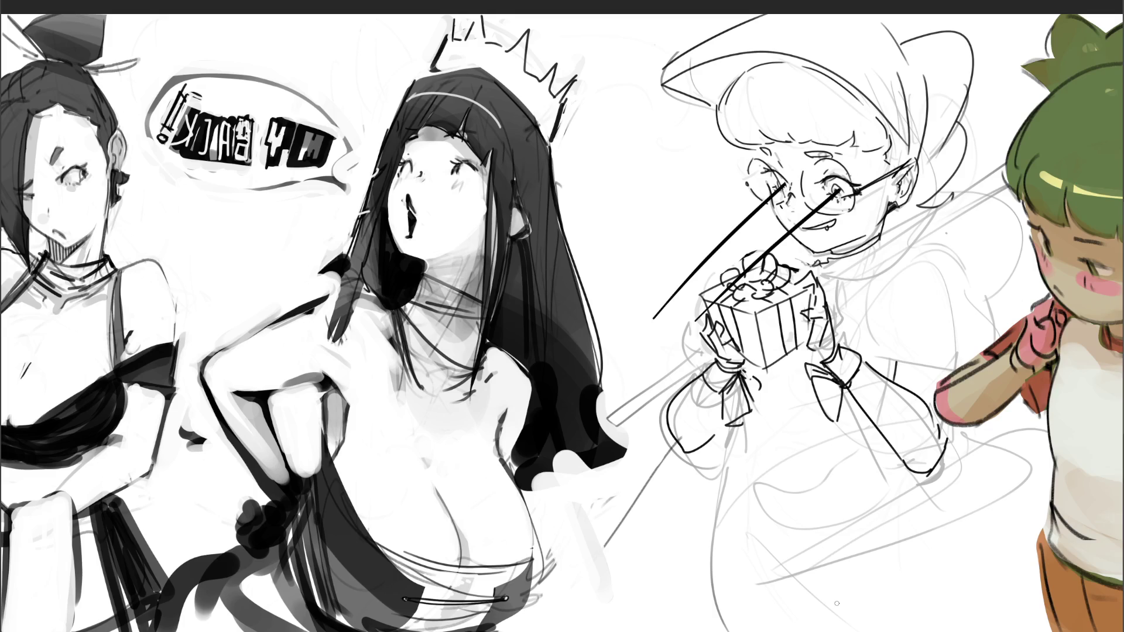
pyautogui.hotkey('ctrl', 'z')
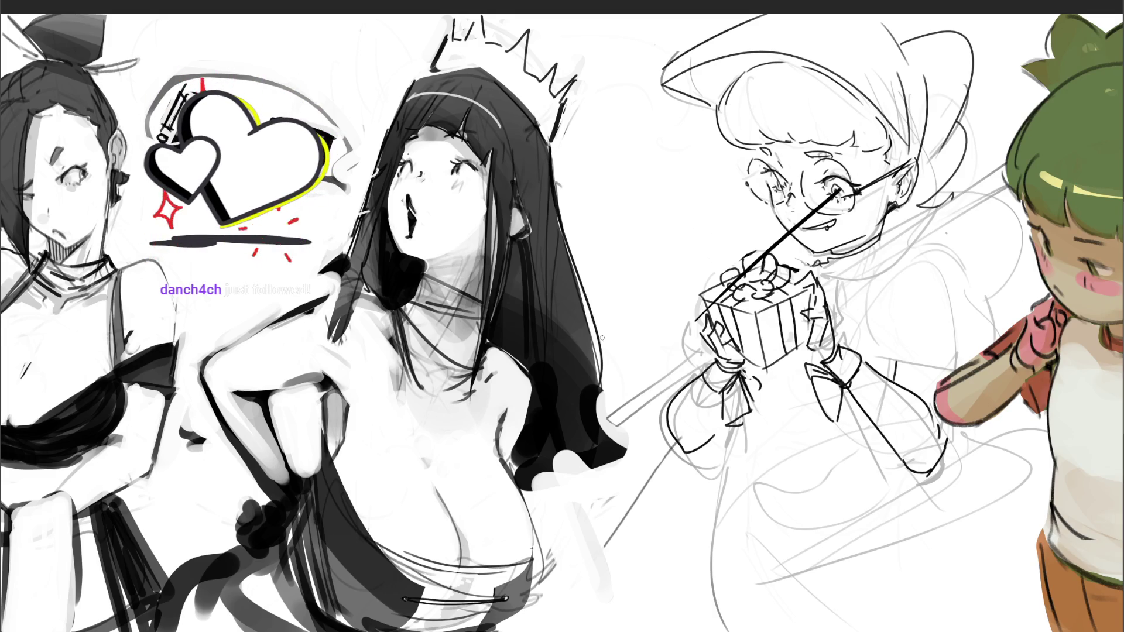
pyautogui.moveTo(619, 223); pyautogui.dragTo(640, 283)
pyautogui.hotkey('ctrl', 'z')
pyautogui.hotkey('ctrl', 'z')
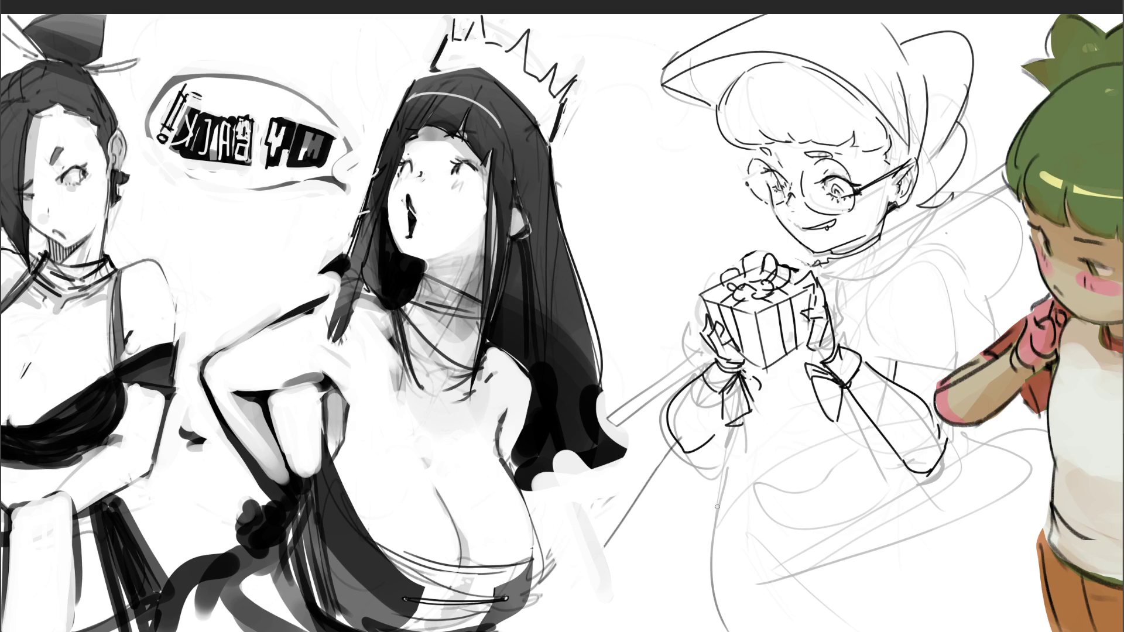
# Ink the collar, choker, lines beside the shoulder and the cheek line
pyautogui.moveTo(855, 260); pyautogui.dragTo(832, 262)
pyautogui.moveTo(886, 234); pyautogui.dragTo(822, 274)
pyautogui.moveTo(887, 242)
pyautogui.mouseDown()
pyautogui.moveTo(869, 255)
pyautogui.moveTo(999, 173)
pyautogui.moveTo(973, 249)
pyautogui.moveTo(913, 228)
pyautogui.moveTo(982, 190)
pyautogui.mouseUp()
pyautogui.moveTo(941, 214)
pyautogui.mouseDown()
pyautogui.moveTo(890, 239)
pyautogui.moveTo(917, 257)
pyautogui.mouseUp()
pyautogui.moveTo(960, 264); pyautogui.dragTo(969, 260)
pyautogui.moveTo(891, 222); pyautogui.dragTo(887, 235)
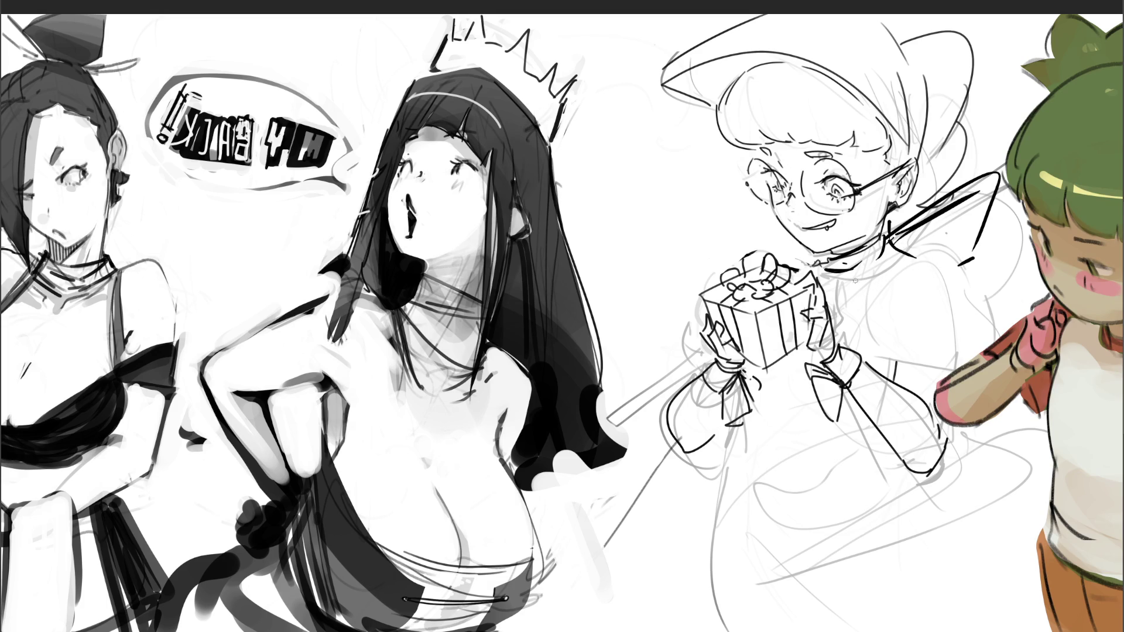
pyautogui.hotkey('ctrl', 'z')
pyautogui.moveTo(752, 208); pyautogui.dragTo(796, 264)
pyautogui.moveTo(752, 207); pyautogui.dragTo(760, 211)
# Ink the puffed shoulder sleeve's arch, curves and lower edge
pyautogui.moveTo(889, 369)
pyautogui.mouseDown()
pyautogui.moveTo(966, 338)
pyautogui.moveTo(955, 361)
pyautogui.moveTo(962, 352)
pyautogui.mouseUp()
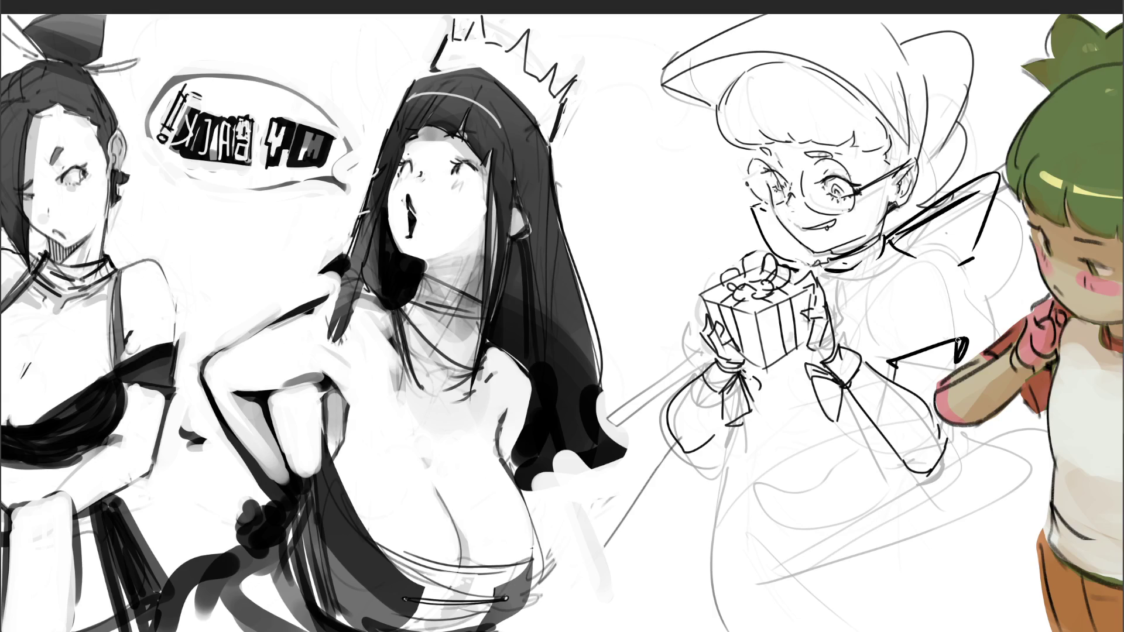
pyautogui.moveTo(887, 360); pyautogui.dragTo(879, 337)
pyautogui.moveTo(869, 295)
pyautogui.mouseDown()
pyautogui.moveTo(883, 256)
pyautogui.moveTo(937, 239)
pyautogui.mouseUp()
pyautogui.moveTo(939, 238); pyautogui.dragTo(967, 319)
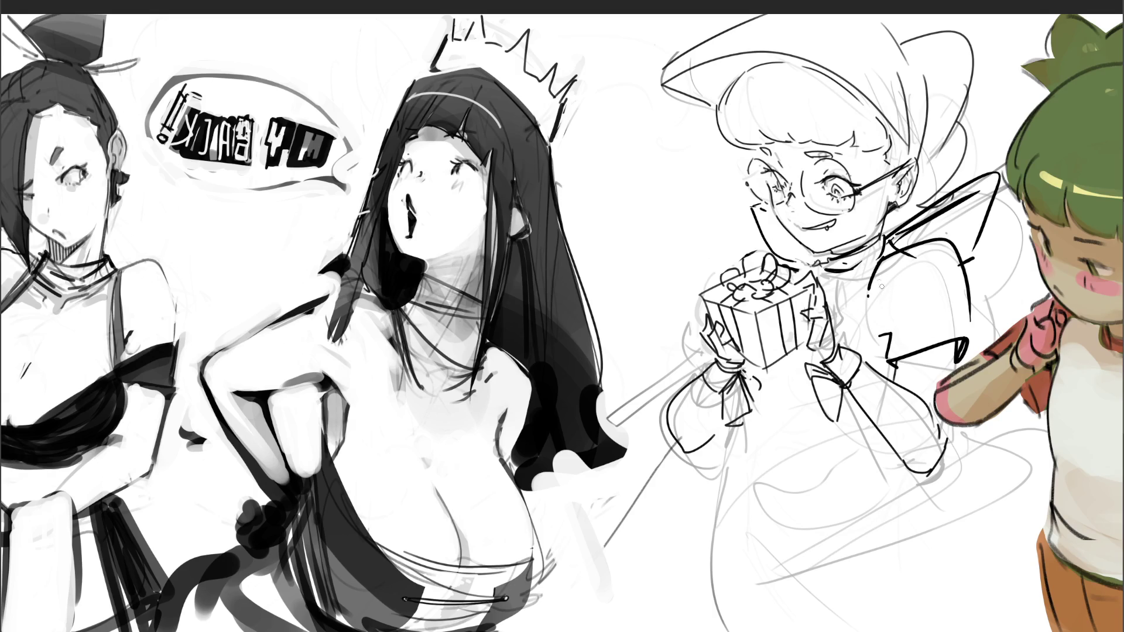
pyautogui.moveTo(882, 256); pyautogui.dragTo(866, 332)
# Add marks near the bow and settle on a flatter line beneath the gift
pyautogui.moveTo(752, 370); pyautogui.dragTo(752, 374)
pyautogui.moveTo(735, 422); pyautogui.dragTo(746, 438)
pyautogui.moveTo(740, 425); pyautogui.dragTo(847, 455)
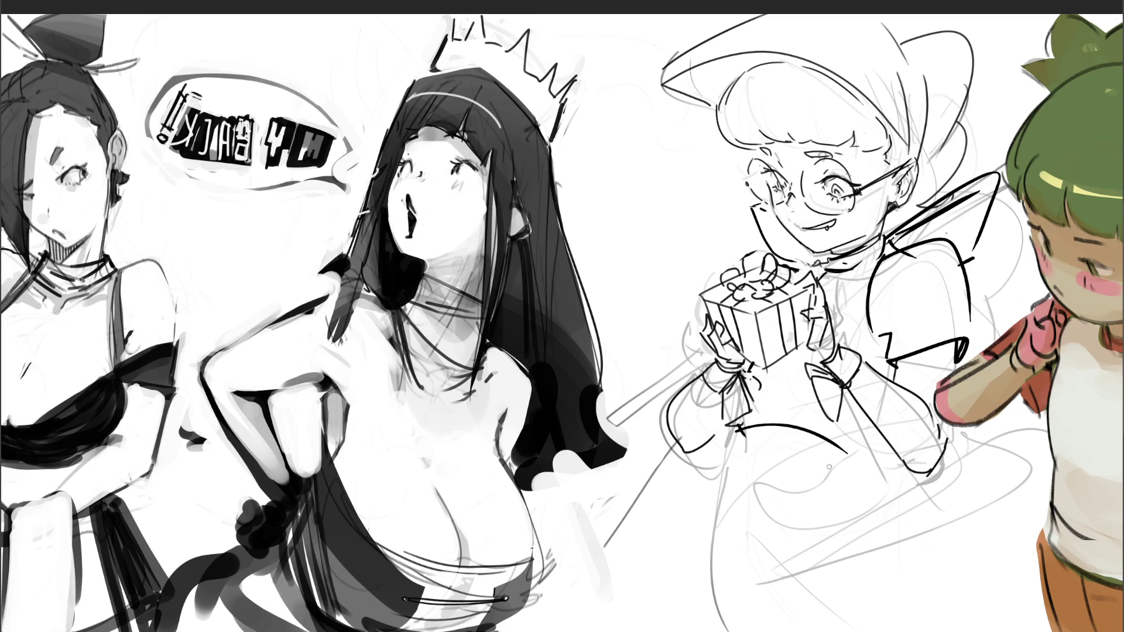
pyautogui.hotkey('ctrl', 'z')
pyautogui.moveTo(750, 404); pyautogui.dragTo(849, 422)
pyautogui.hotkey('ctrl', 'z')
pyautogui.moveTo(752, 404)
pyautogui.mouseDown()
pyautogui.moveTo(803, 403)
pyautogui.moveTo(872, 425)
pyautogui.mouseUp()
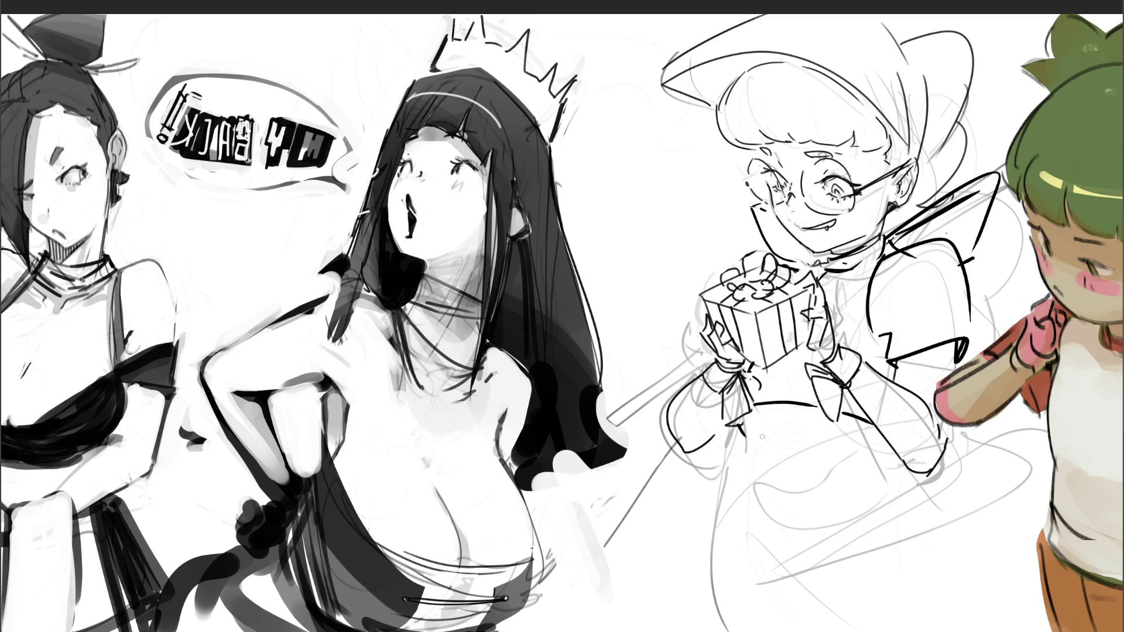
# Ink tick strokes under the left cuff and right sleeve, plus a crease on the dress front
pyautogui.moveTo(739, 424)
pyautogui.mouseDown()
pyautogui.moveTo(749, 440)
pyautogui.moveTo(750, 427)
pyautogui.mouseUp()
pyautogui.hotkey('ctrl', 'z')
pyautogui.hotkey('ctrl', 'z')
pyautogui.moveTo(740, 425)
pyautogui.mouseDown()
pyautogui.moveTo(752, 419)
pyautogui.moveTo(737, 445)
pyautogui.moveTo(711, 631)
pyautogui.mouseUp()
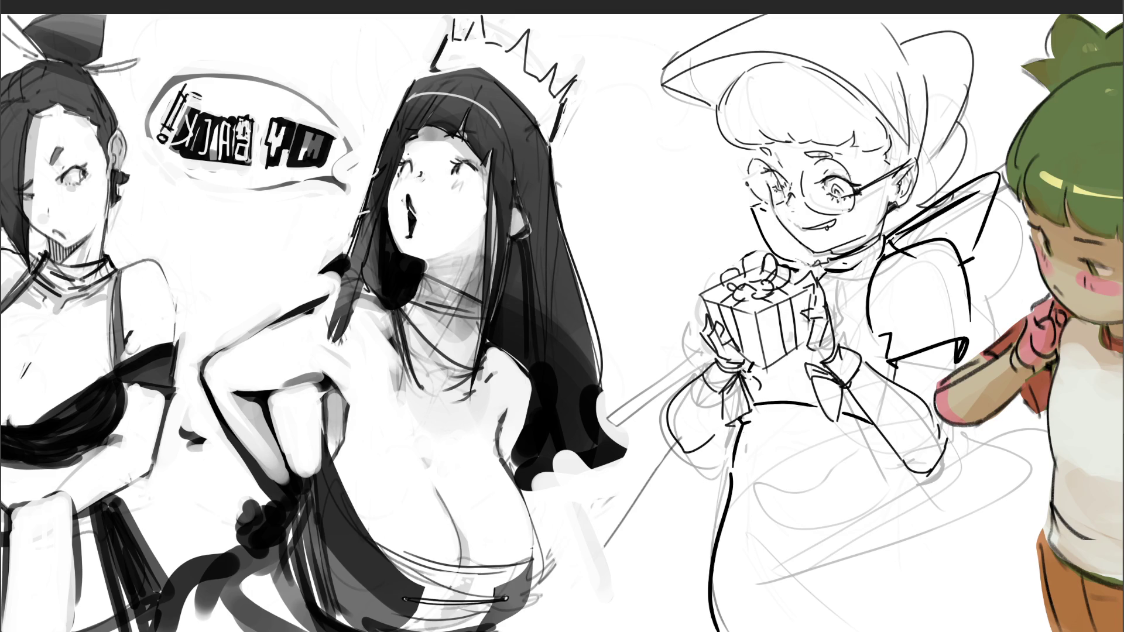
pyautogui.moveTo(891, 453)
pyautogui.mouseDown()
pyautogui.moveTo(905, 516)
pyautogui.moveTo(982, 631)
pyautogui.mouseUp()
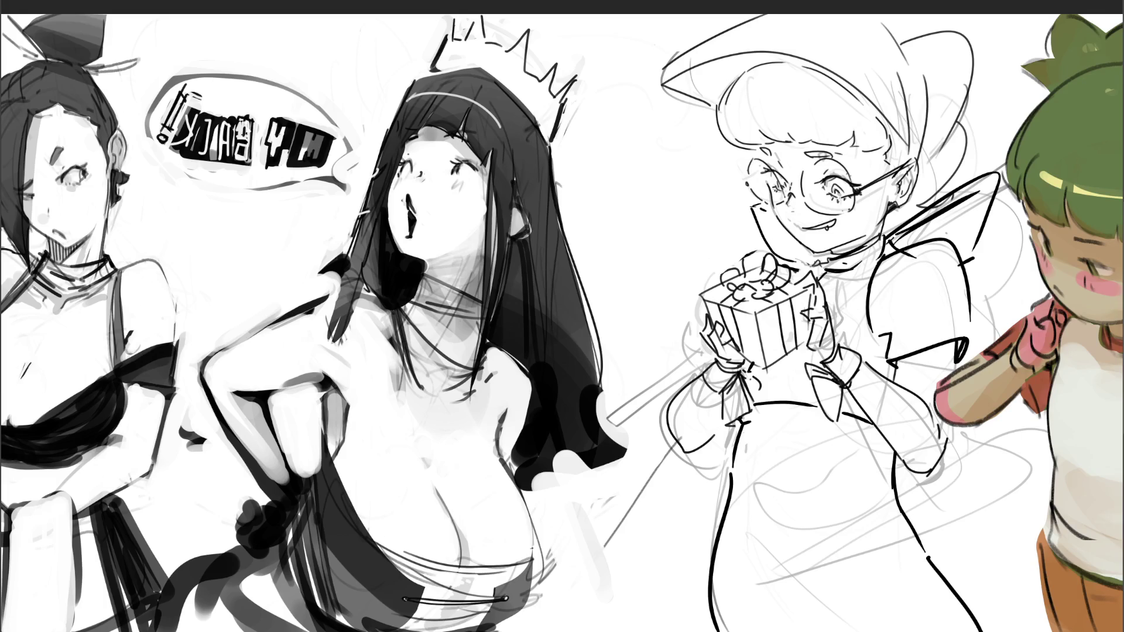
pyautogui.moveTo(761, 520); pyautogui.dragTo(761, 548)
# Ink the dress's long curved outline, left side and waistband lines in thick black
pyautogui.moveTo(732, 563)
pyautogui.mouseDown()
pyautogui.moveTo(796, 554)
pyautogui.moveTo(1019, 445)
pyautogui.mouseUp()
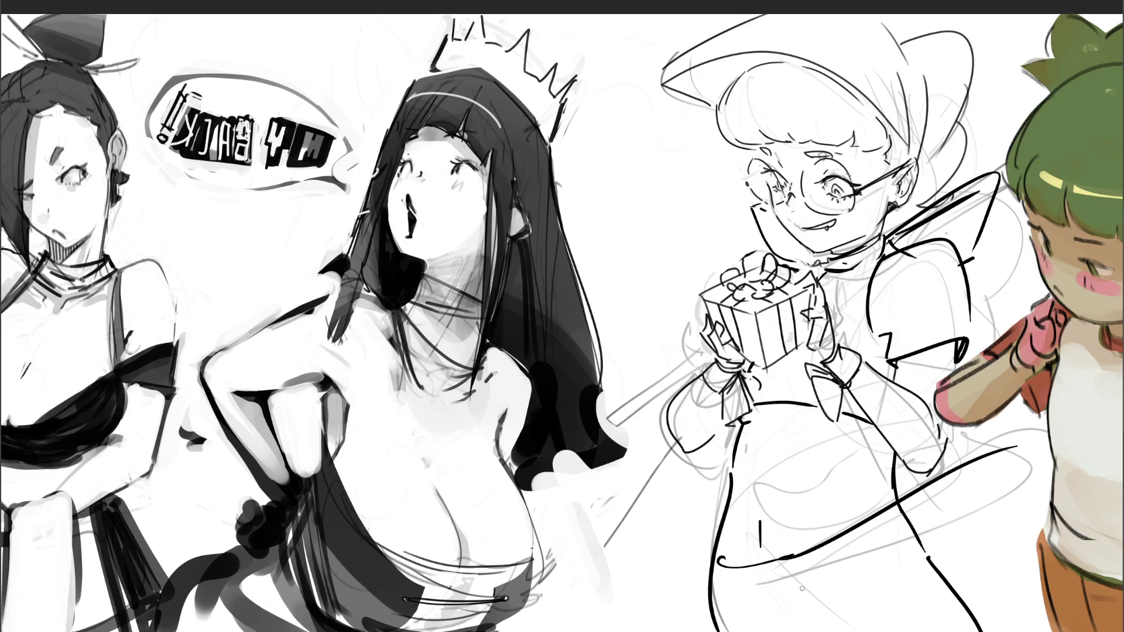
pyautogui.moveTo(727, 561)
pyautogui.mouseDown()
pyautogui.moveTo(717, 527)
pyautogui.moveTo(607, 590)
pyautogui.mouseUp()
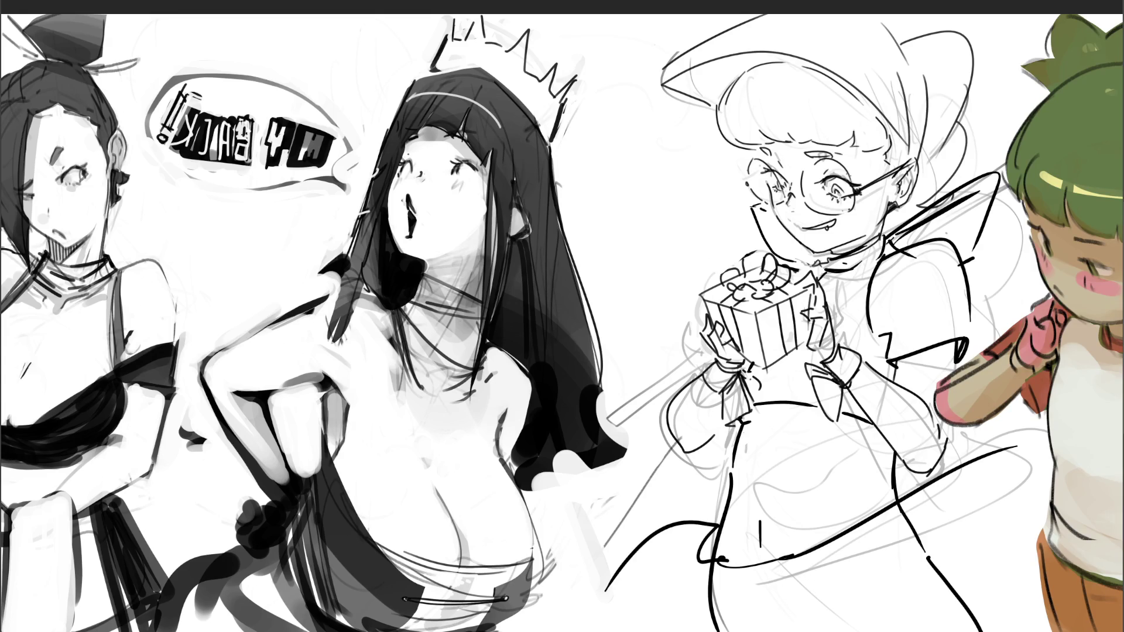
pyautogui.moveTo(981, 435); pyautogui.dragTo(1048, 420)
pyautogui.moveTo(743, 419)
pyautogui.mouseDown()
pyautogui.moveTo(729, 484)
pyautogui.moveTo(876, 445)
pyautogui.moveTo(720, 531)
pyautogui.moveTo(753, 543)
pyautogui.mouseUp()
pyautogui.moveTo(901, 484); pyautogui.dragTo(901, 492)
pyautogui.moveTo(900, 442); pyautogui.dragTo(900, 469)
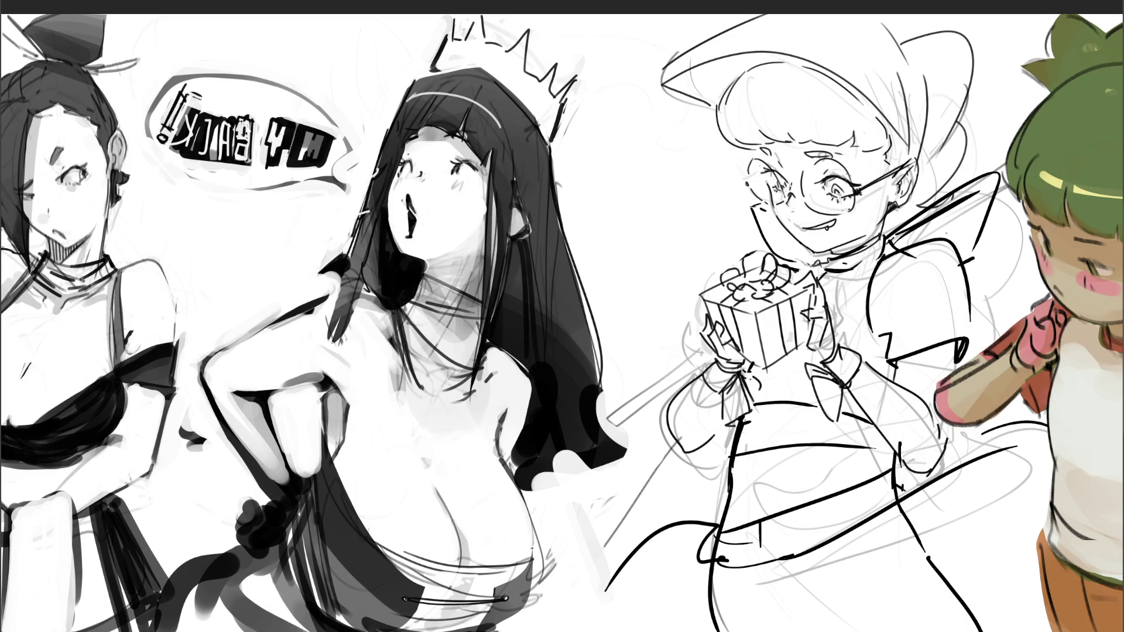
# Add the hem curves and skirt fold lines down to the canvas bottom
pyautogui.moveTo(737, 566)
pyautogui.mouseDown()
pyautogui.moveTo(685, 553)
pyautogui.moveTo(606, 631)
pyautogui.mouseUp()
pyautogui.moveTo(791, 560)
pyautogui.mouseDown()
pyautogui.moveTo(826, 558)
pyautogui.moveTo(857, 631)
pyautogui.mouseUp()
pyautogui.moveTo(808, 534); pyautogui.dragTo(714, 571)
pyautogui.moveTo(813, 539)
pyautogui.mouseDown()
pyautogui.moveTo(922, 475)
pyautogui.moveTo(1048, 631)
pyautogui.mouseUp()
pyautogui.moveTo(1001, 452); pyautogui.dragTo(1035, 450)
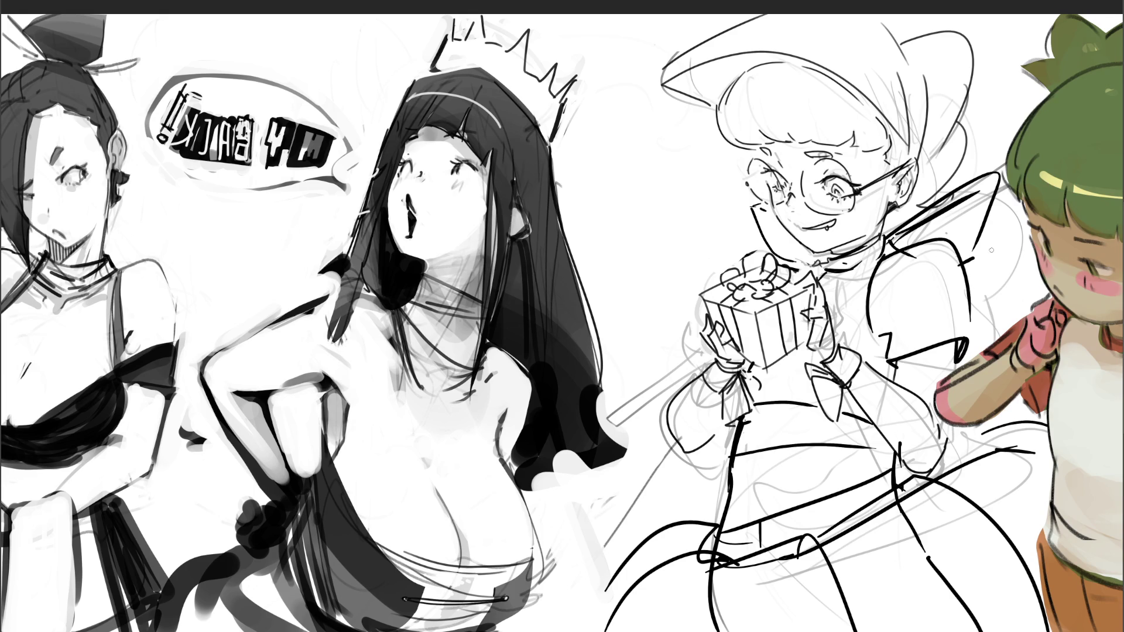
pyautogui.hscroll(3, 562, 323)
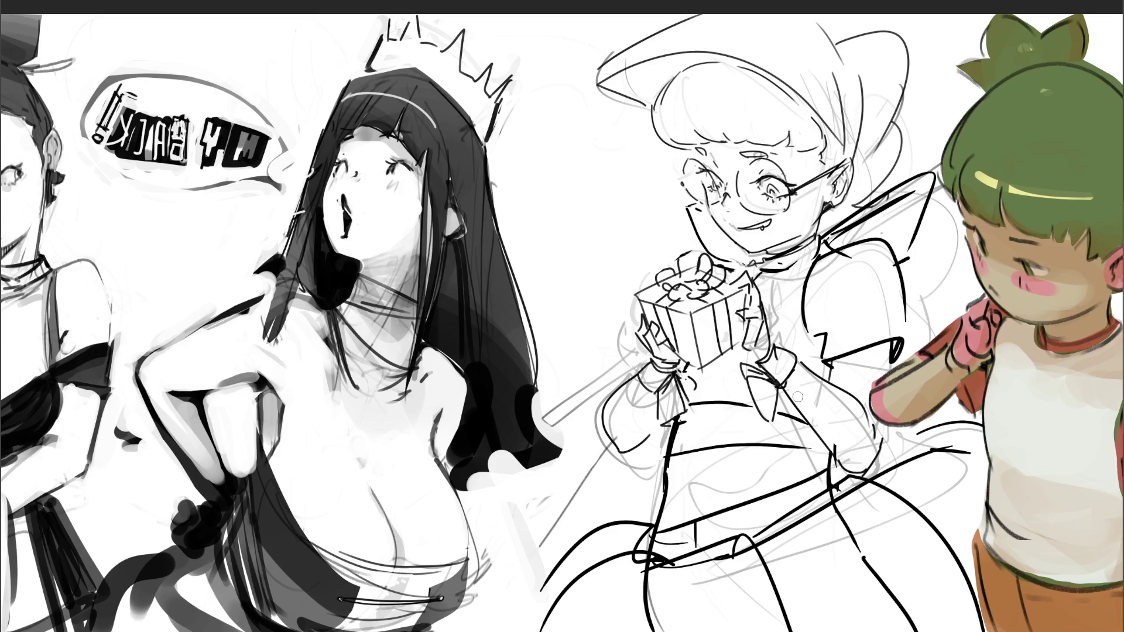
# Paint out sleeve and shoulder sketch lines, erase the wand line and rework the bow
pyautogui.moveTo(808, 381); pyautogui.dragTo(870, 448)
pyautogui.moveTo(860, 363)
pyautogui.mouseDown()
pyautogui.moveTo(855, 285)
pyautogui.moveTo(880, 294)
pyautogui.moveTo(859, 255)
pyautogui.moveTo(782, 323)
pyautogui.moveTo(796, 279)
pyautogui.moveTo(780, 332)
pyautogui.moveTo(770, 310)
pyautogui.moveTo(800, 337)
pyautogui.mouseUp()
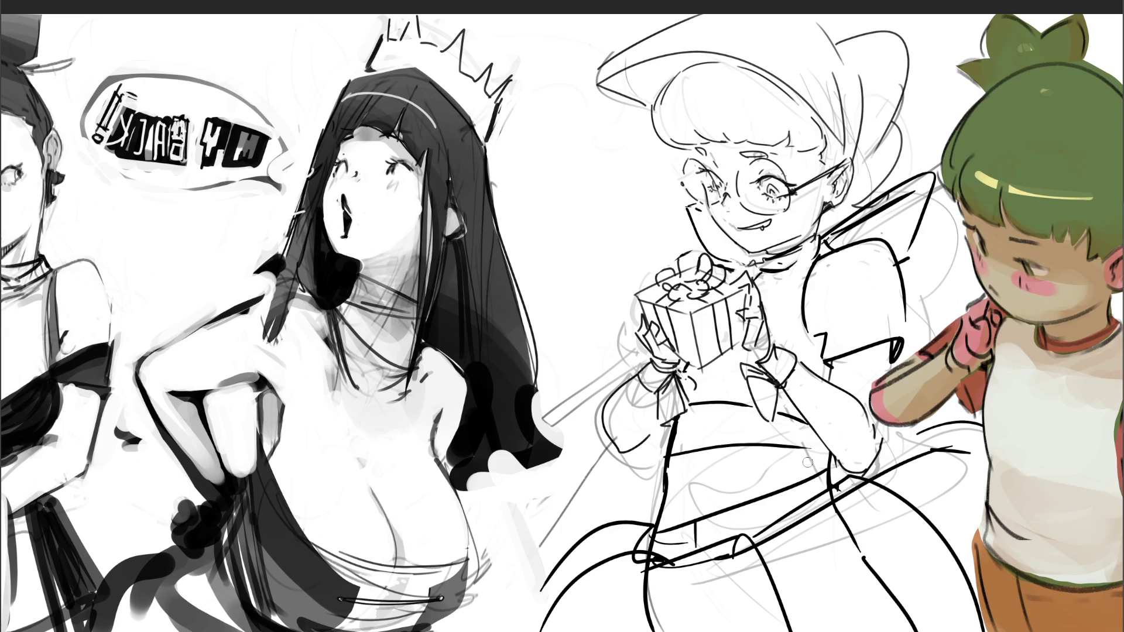
pyautogui.moveTo(632, 391)
pyautogui.mouseDown()
pyautogui.moveTo(607, 410)
pyautogui.moveTo(616, 448)
pyautogui.mouseUp()
pyautogui.moveTo(629, 351); pyautogui.dragTo(541, 424)
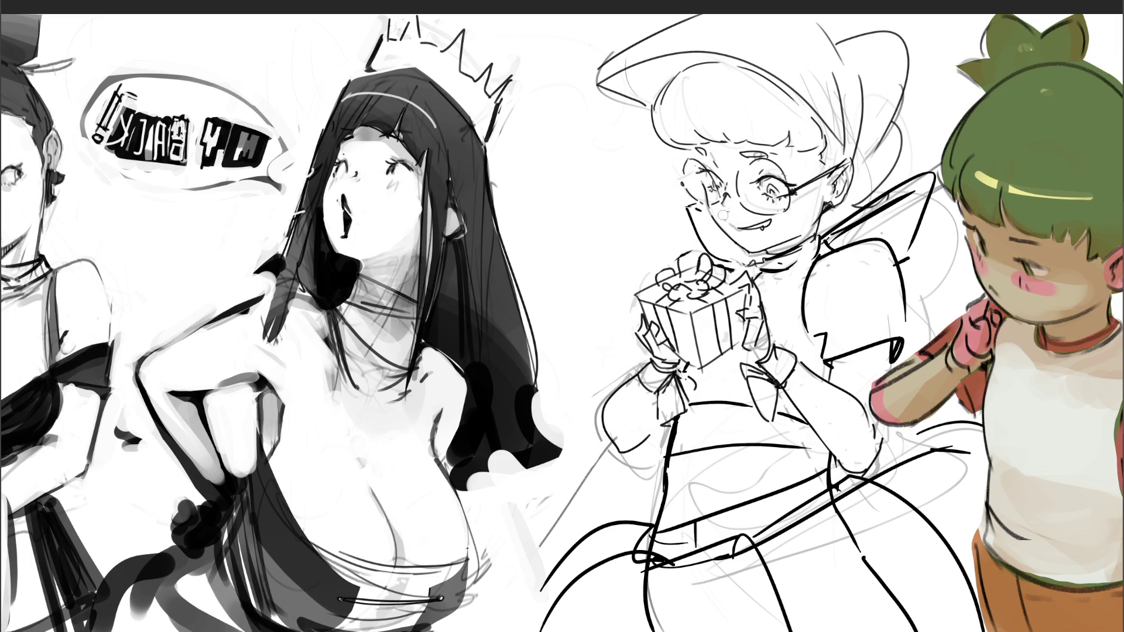
pyautogui.moveTo(696, 251)
pyautogui.mouseDown()
pyautogui.moveTo(689, 257)
pyautogui.moveTo(706, 271)
pyautogui.moveTo(673, 278)
pyautogui.mouseUp()
pyautogui.moveTo(731, 248); pyautogui.dragTo(706, 288)
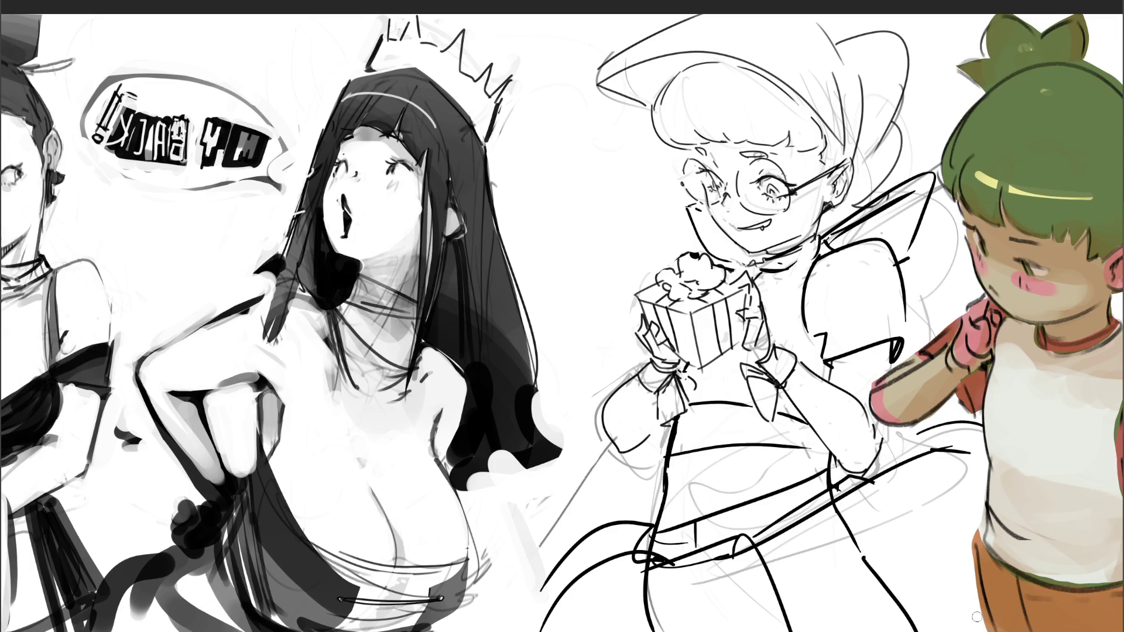
# Ink a long skirt curve and erase the stray leg and diagonal sketch strokes
pyautogui.moveTo(980, 631)
pyautogui.mouseDown()
pyautogui.moveTo(963, 579)
pyautogui.moveTo(865, 475)
pyautogui.moveTo(838, 524)
pyautogui.moveTo(907, 627)
pyautogui.mouseUp()
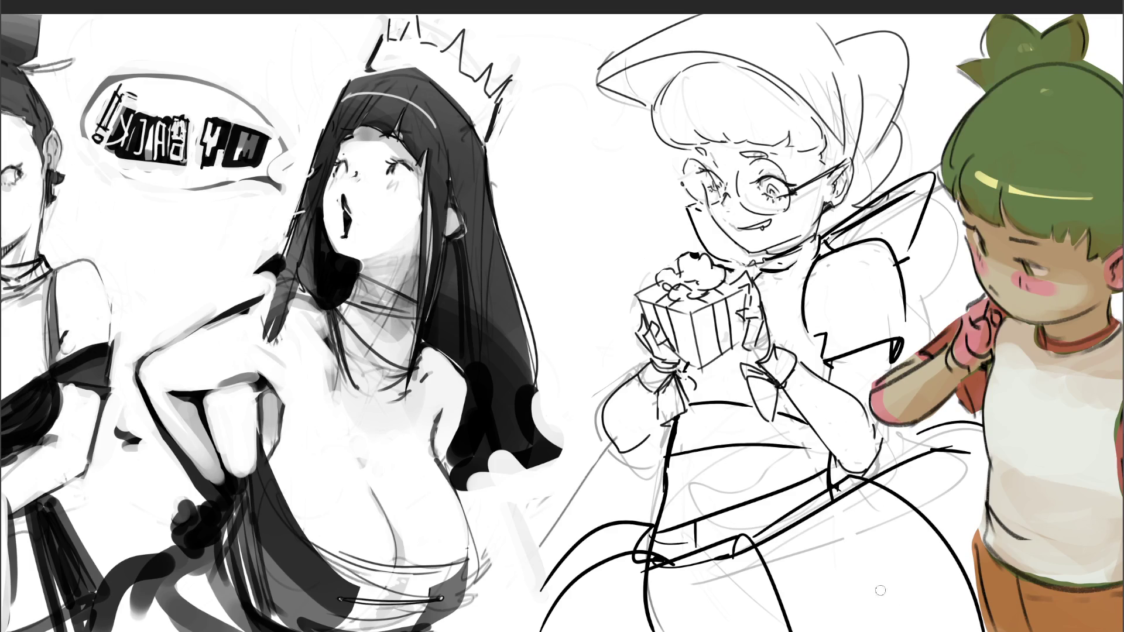
pyautogui.moveTo(649, 603)
pyautogui.mouseDown()
pyautogui.moveTo(644, 568)
pyautogui.moveTo(625, 571)
pyautogui.moveTo(643, 532)
pyautogui.moveTo(659, 555)
pyautogui.mouseUp()
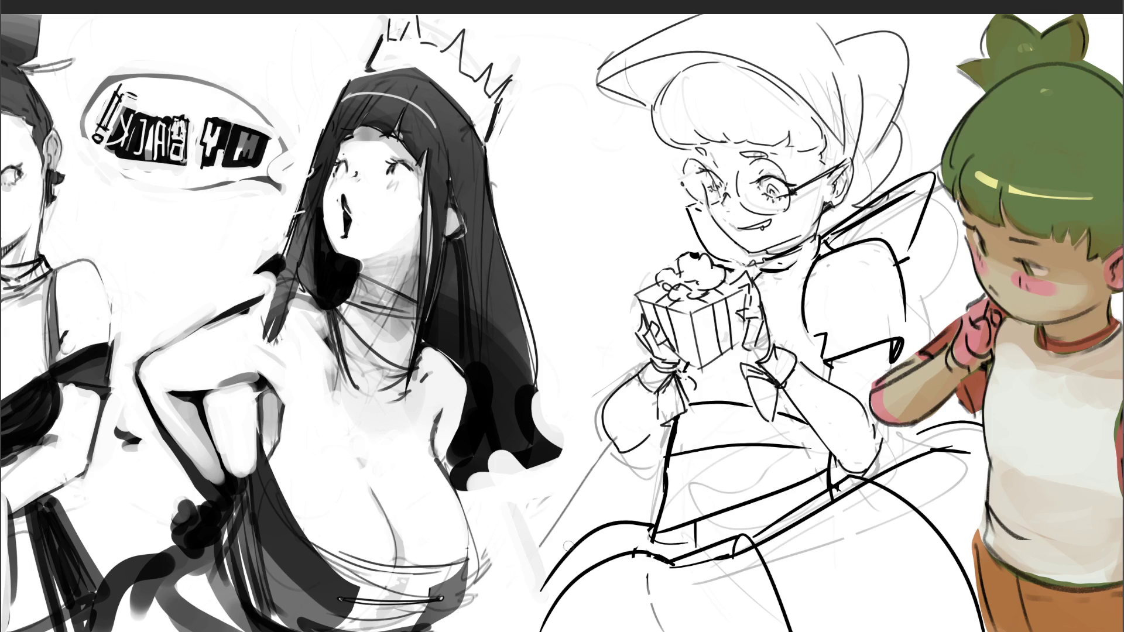
pyautogui.moveTo(512, 510); pyautogui.dragTo(531, 583)
pyautogui.moveTo(620, 435); pyautogui.dragTo(547, 553)
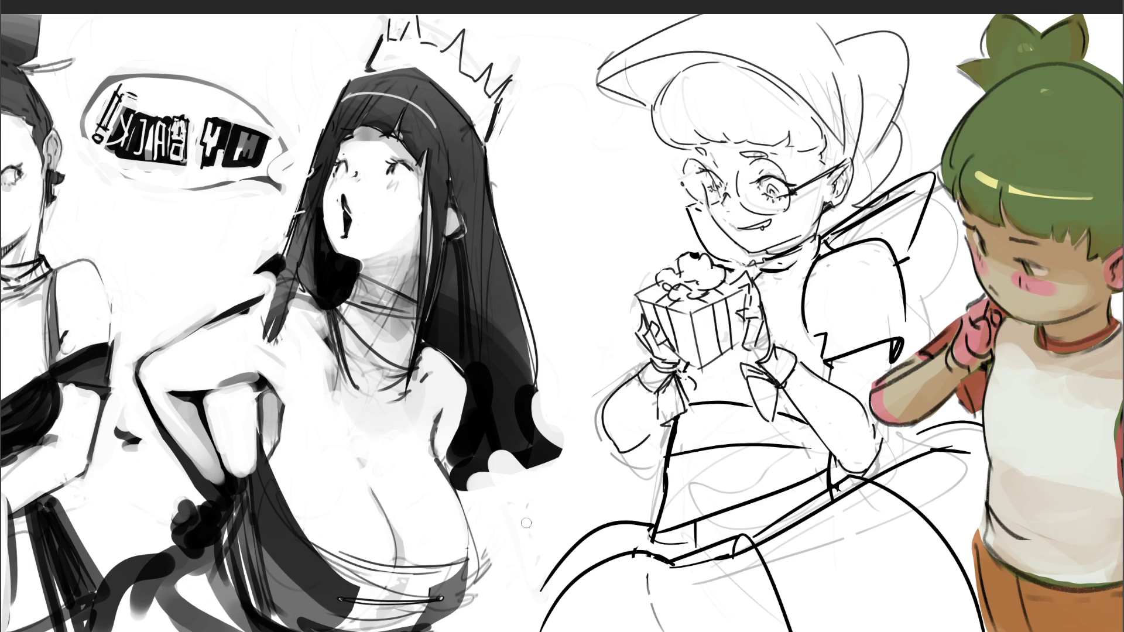
# Thicken the veil's bottom edge in black and fill its white notch
pyautogui.moveTo(489, 436)
pyautogui.mouseDown()
pyautogui.moveTo(488, 475)
pyautogui.moveTo(567, 455)
pyautogui.mouseUp()
pyautogui.moveTo(534, 364)
pyautogui.mouseDown()
pyautogui.moveTo(536, 426)
pyautogui.moveTo(553, 452)
pyautogui.moveTo(502, 468)
pyautogui.moveTo(551, 454)
pyautogui.mouseUp()
pyautogui.hotkey('ctrl', 'z')
pyautogui.hotkey('ctrl', 'z')
pyautogui.moveTo(491, 477); pyautogui.dragTo(481, 486)
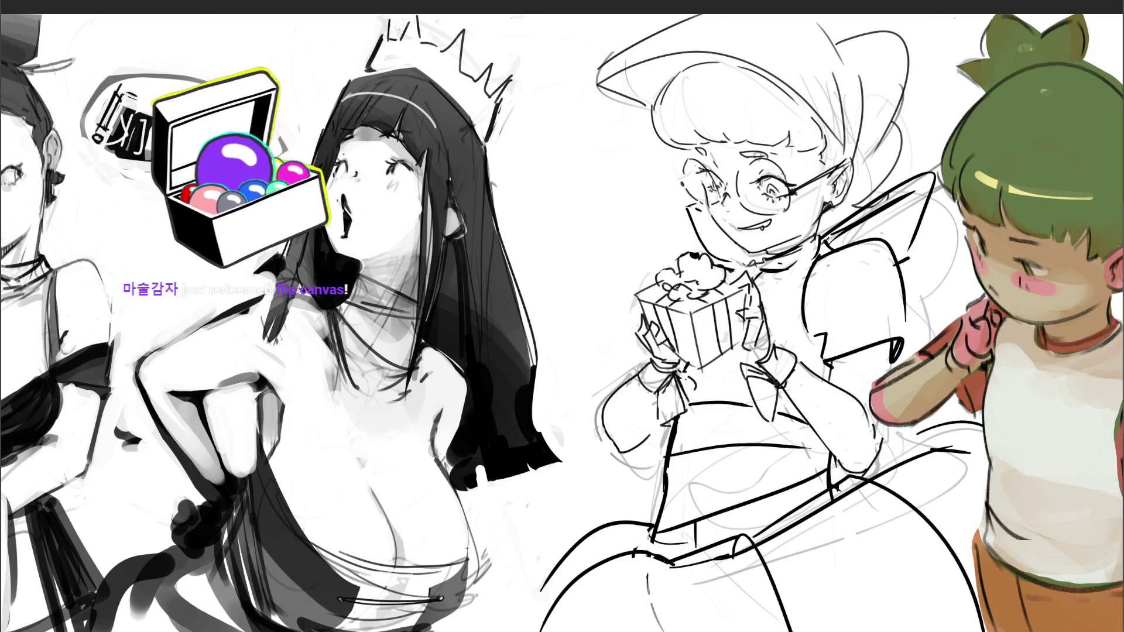
# Flip the canvas horizontally to check it, discarding a test line and a small stroke
pyautogui.press('h')
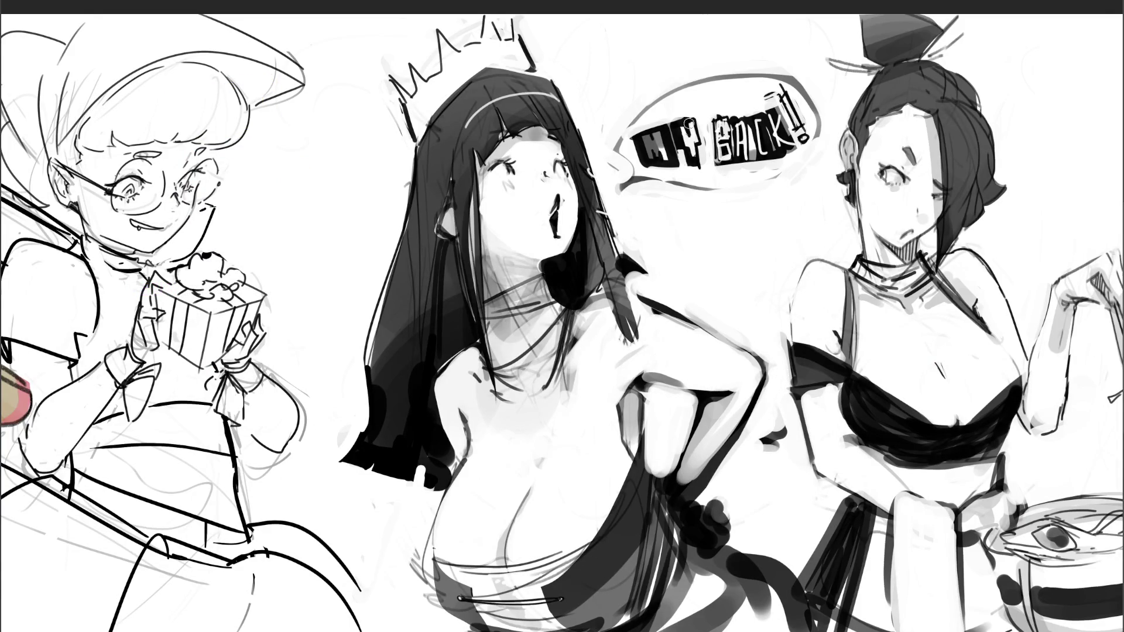
pyautogui.moveTo(656, 176); pyautogui.dragTo(830, 178)
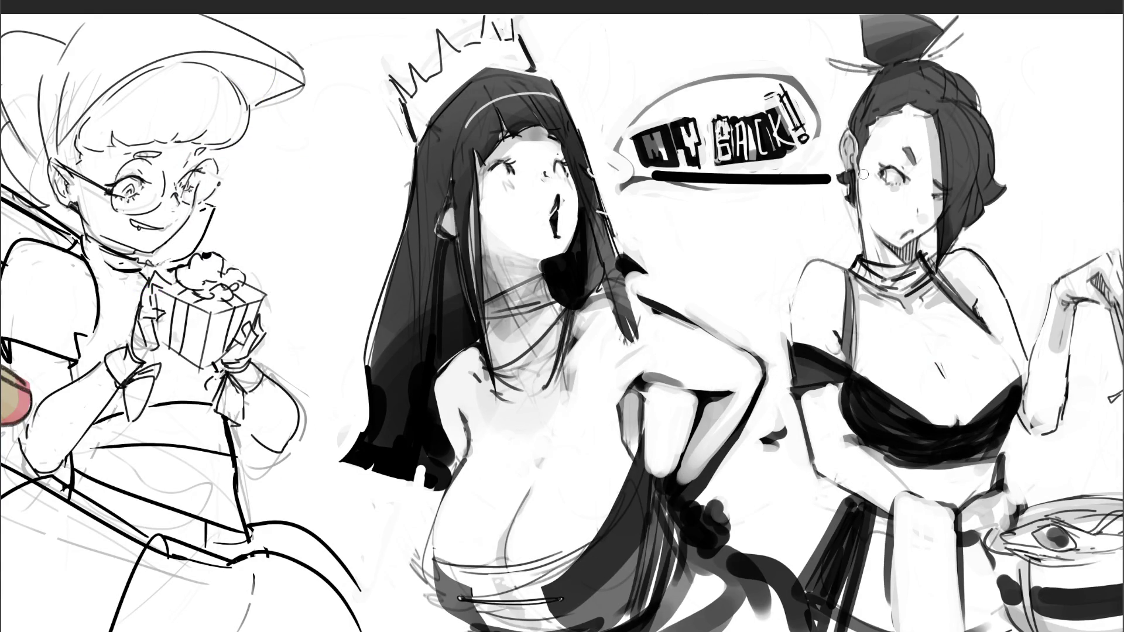
pyautogui.hotkey('ctrl', 'z')
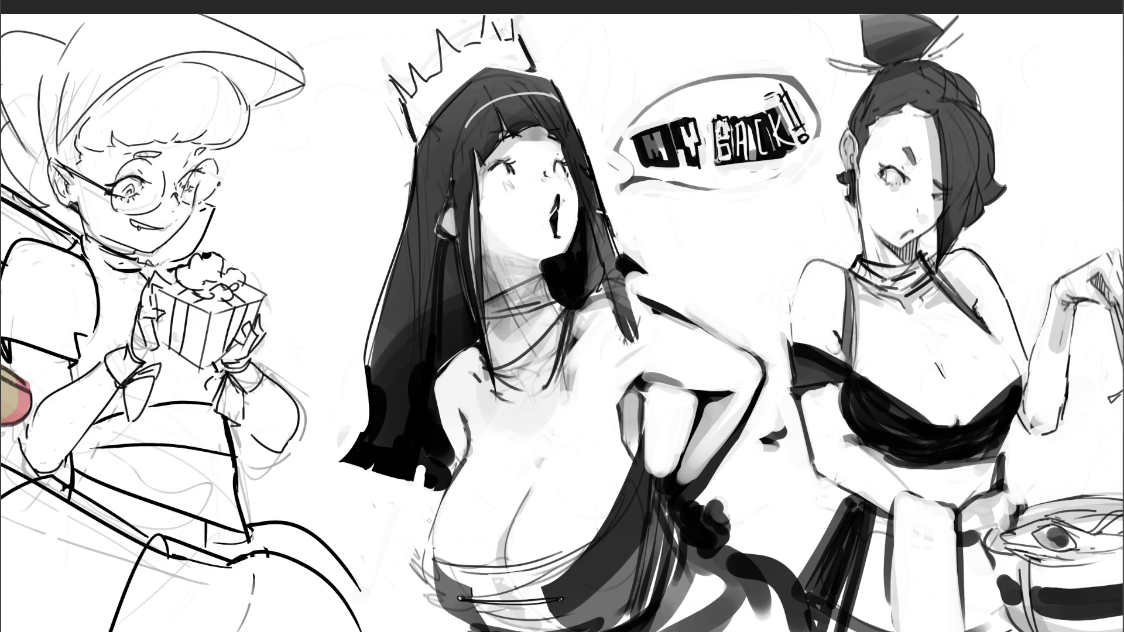
pyautogui.hotkey('ctrl', 'z')
# Ink dark strokes along the crowned character's sash, on its left and lower edges, redoing miscued strokes
pyautogui.moveTo(432, 559); pyautogui.dragTo(462, 626)
pyautogui.hotkey('ctrl', 'z')
pyautogui.moveTo(431, 560); pyautogui.dragTo(456, 620)
pyautogui.moveTo(431, 553)
pyautogui.mouseDown()
pyautogui.moveTo(462, 582)
pyautogui.moveTo(432, 576)
pyautogui.mouseUp()
pyautogui.hotkey('ctrl', 'z')
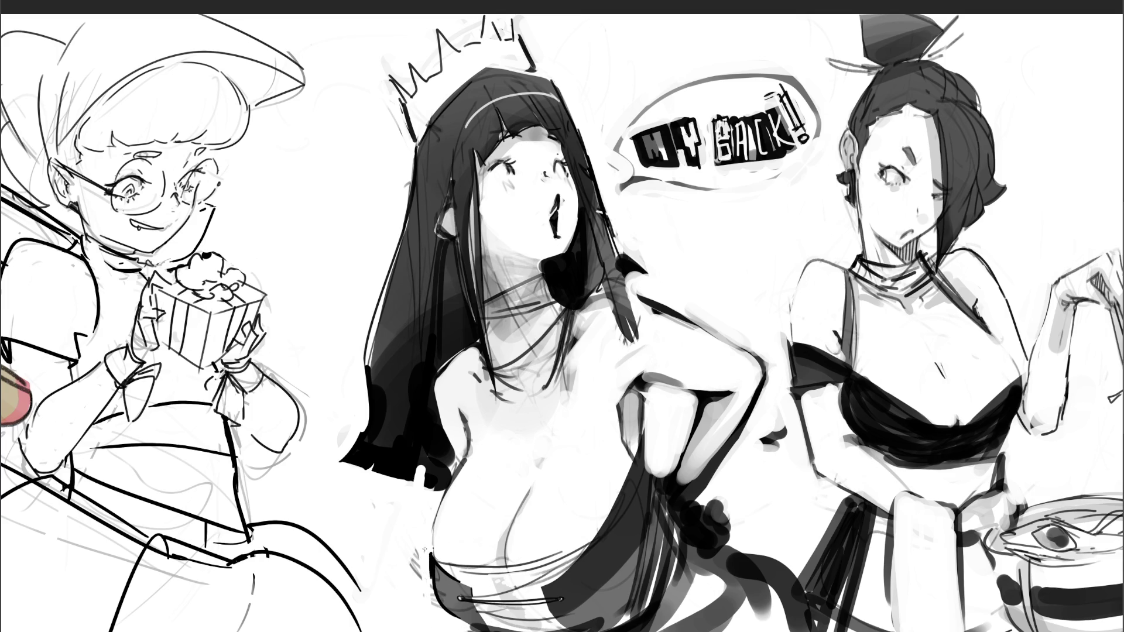
pyautogui.hotkey('ctrl', 'z')
pyautogui.hotkey('ctrl', 'z')
pyautogui.hotkey('ctrl', 'z')
pyautogui.moveTo(457, 579); pyautogui.dragTo(474, 597)
pyautogui.moveTo(543, 594); pyautogui.dragTo(604, 516)
# Undo the last two cloth-edge strokes on the crowned character's sash
pyautogui.hotkey('ctrl', 'z')
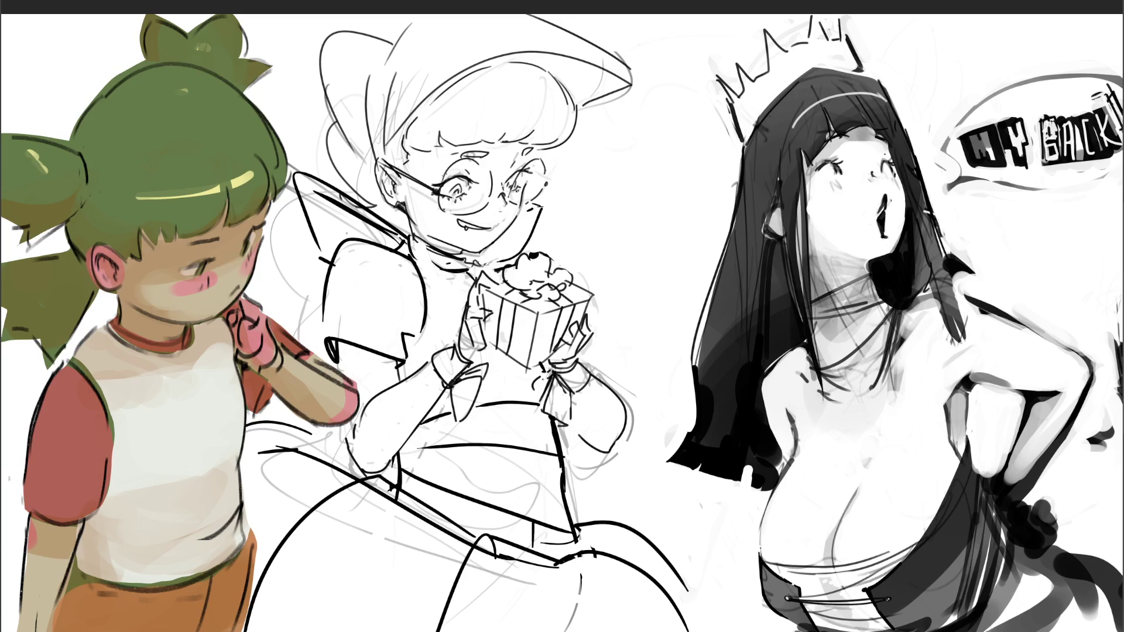
pyautogui.hotkey('ctrl', 'z')
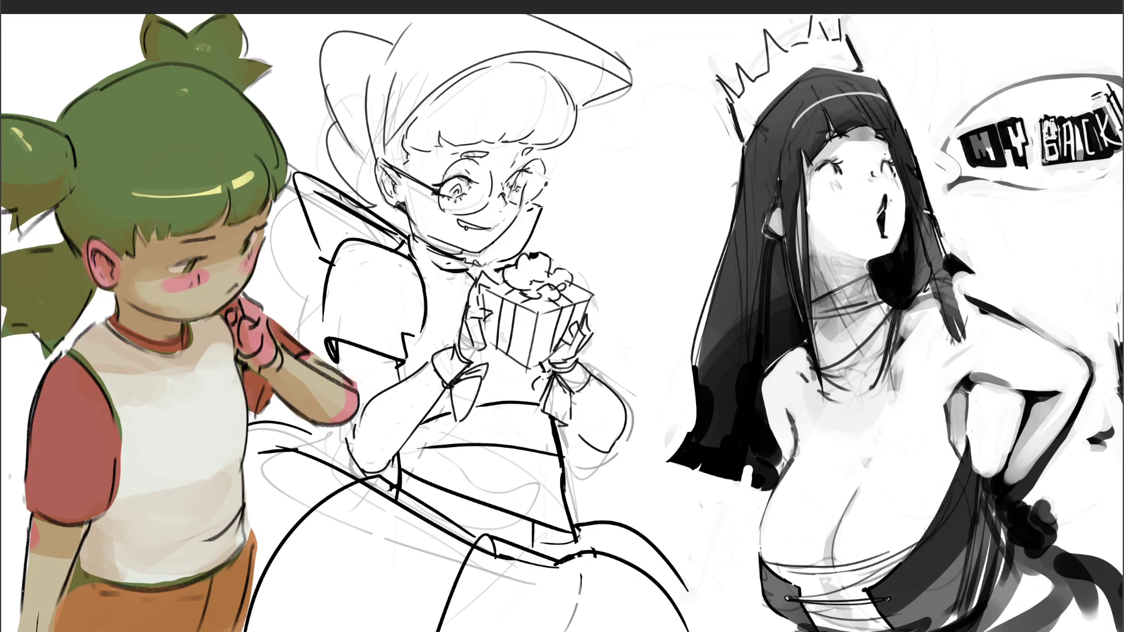
# Scroll the canvas down and back up to inspect the middle gift-box sketch
pyautogui.scroll(-3, 511, 281)
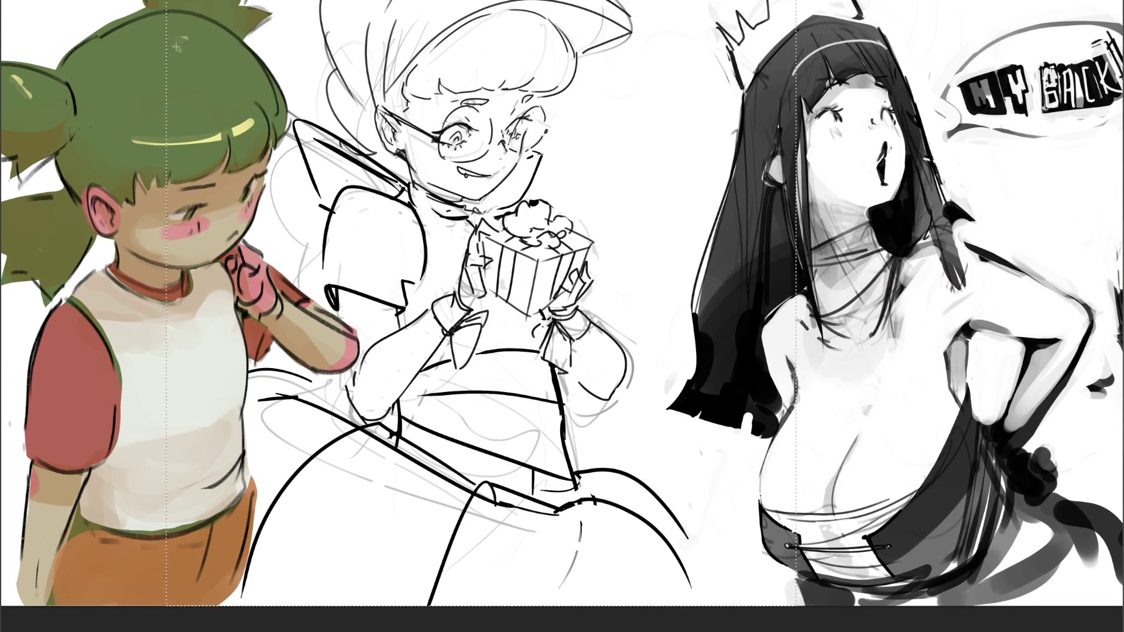
pyautogui.scroll(2, 186, 122)
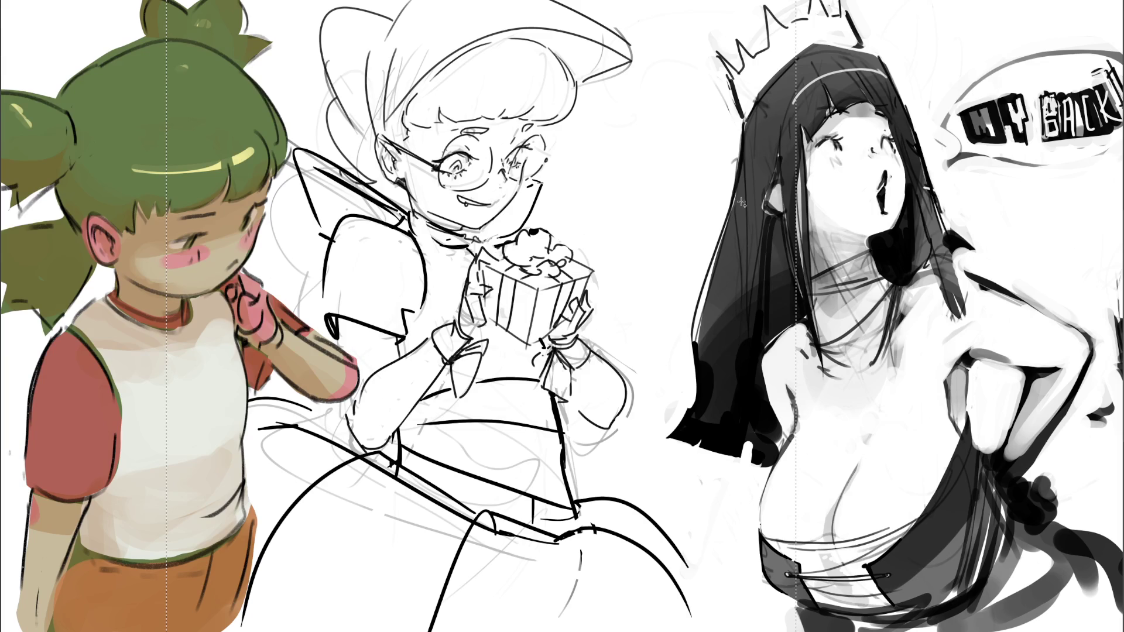
# Restore the enlarged middle sketch, nudge it slightly right and commit the transform
pyautogui.hotkey('ctrl', 'z')
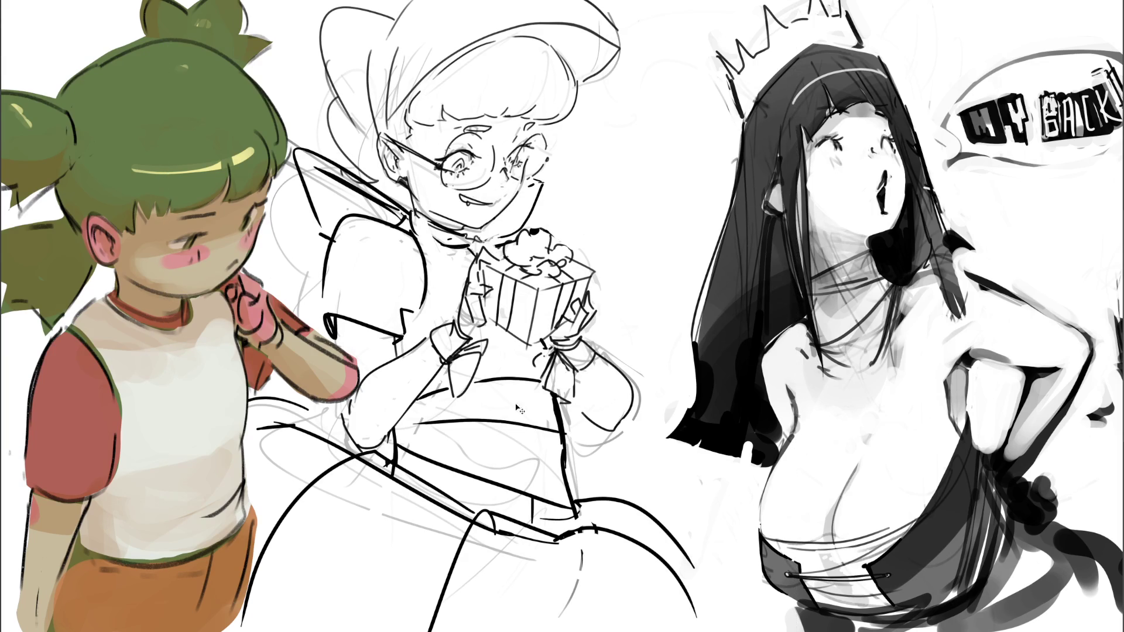
pyautogui.hotkey('ctrl', 'shift', 'z')
pyautogui.moveTo(387, 288); pyautogui.dragTo(406, 288)
pyautogui.press('Return')
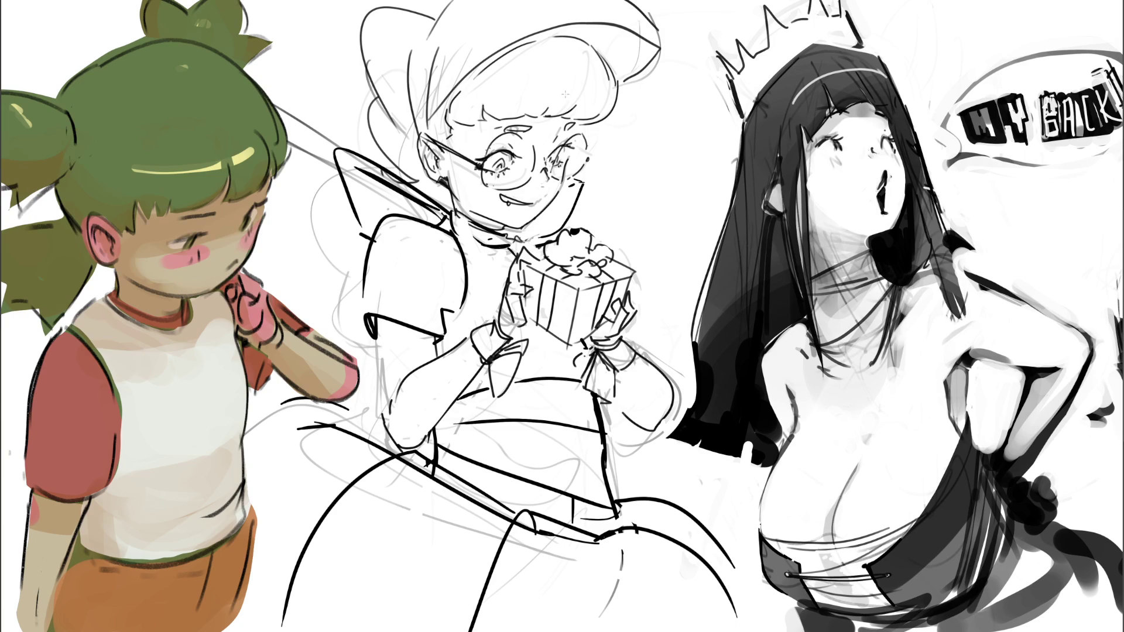
# Ink the hair, collar, sleeve, skirt and hat edges, then lasso-select the whole middle figure
pyautogui.press(']')
pyautogui.press(']')
pyautogui.press(']')
pyautogui.press('[')
pyautogui.press('[')
pyautogui.press('[')
pyautogui.moveTo(446, 16)
pyautogui.mouseDown()
pyautogui.moveTo(360, 56)
pyautogui.moveTo(421, 191)
pyautogui.mouseUp()
pyautogui.moveTo(337, 147)
pyautogui.mouseDown()
pyautogui.moveTo(389, 436)
pyautogui.moveTo(311, 404)
pyautogui.moveTo(234, 498)
pyautogui.moveTo(260, 631)
pyautogui.mouseUp()
pyautogui.moveTo(757, 621)
pyautogui.mouseDown()
pyautogui.moveTo(604, 481)
pyautogui.moveTo(596, 411)
pyautogui.moveTo(636, 421)
pyautogui.moveTo(675, 404)
pyautogui.moveTo(632, 319)
pyautogui.moveTo(639, 275)
pyautogui.moveTo(568, 219)
pyautogui.moveTo(585, 179)
pyautogui.mouseUp()
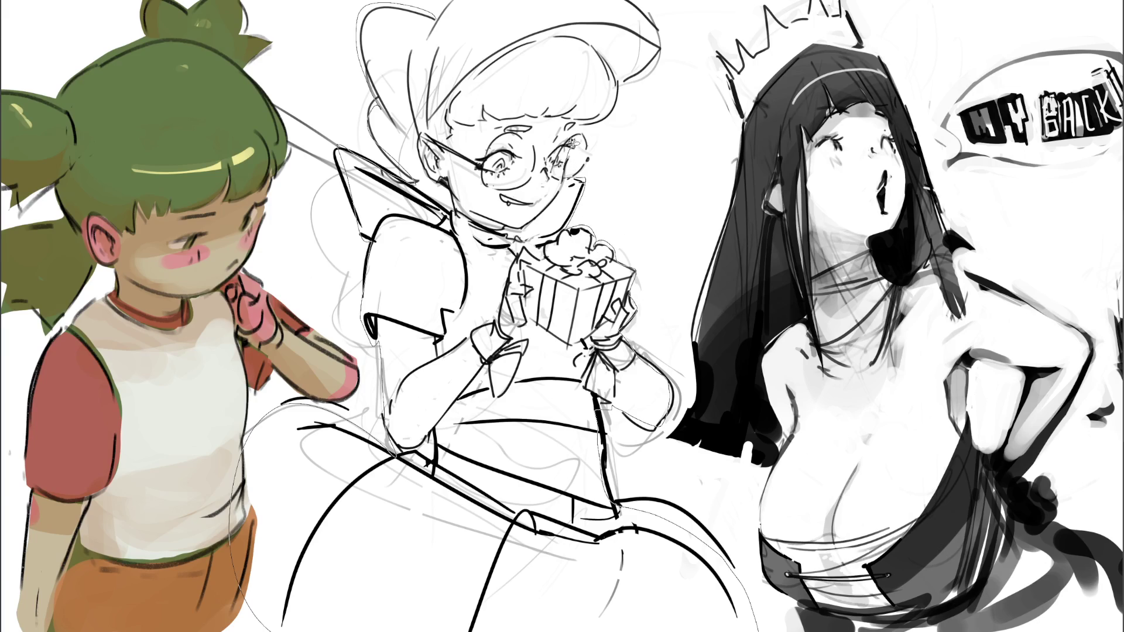
pyautogui.moveTo(591, 120)
pyautogui.mouseDown()
pyautogui.moveTo(667, 47)
pyautogui.moveTo(656, 5)
pyautogui.mouseUp()
pyautogui.moveTo(429, 6); pyautogui.dragTo(431, 32)
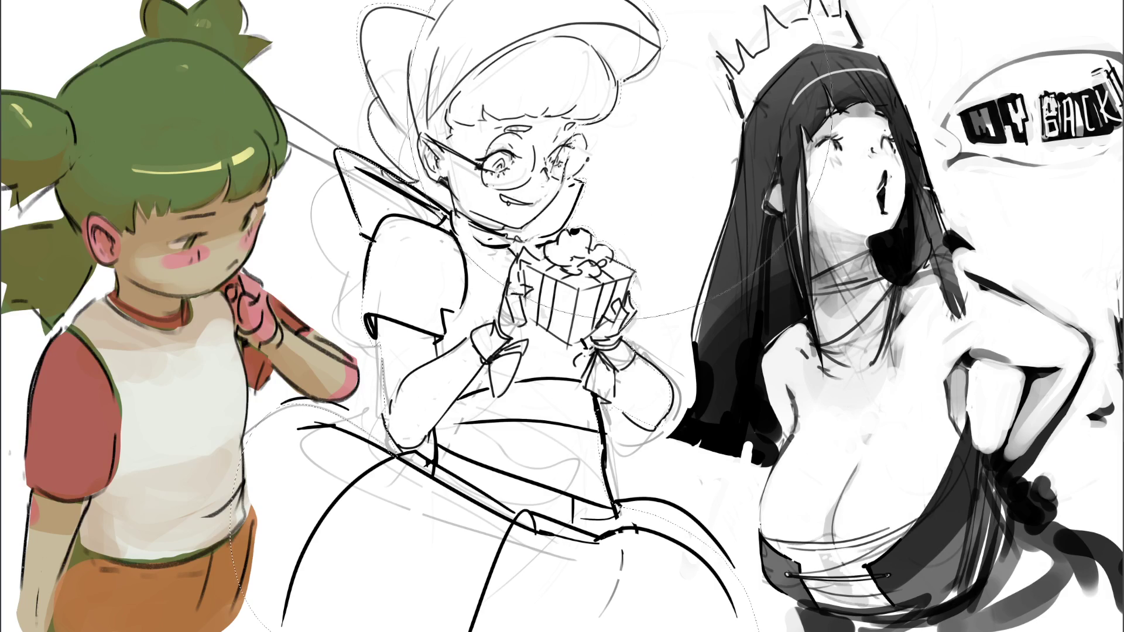
# Fill the selected middle figure with flat grey, extending it across the lower skirt
pyautogui.moveTo(527, 175); pyautogui.dragTo(498, 380)
pyautogui.moveTo(410, 398); pyautogui.dragTo(480, 556)
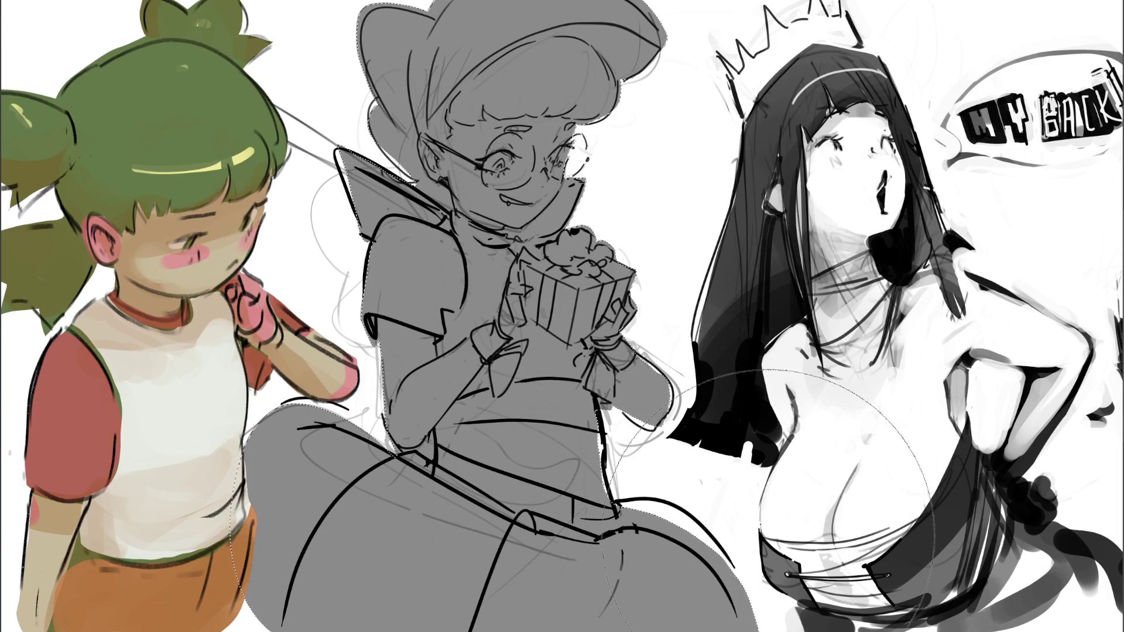
pyautogui.press(']')
pyautogui.press(']')
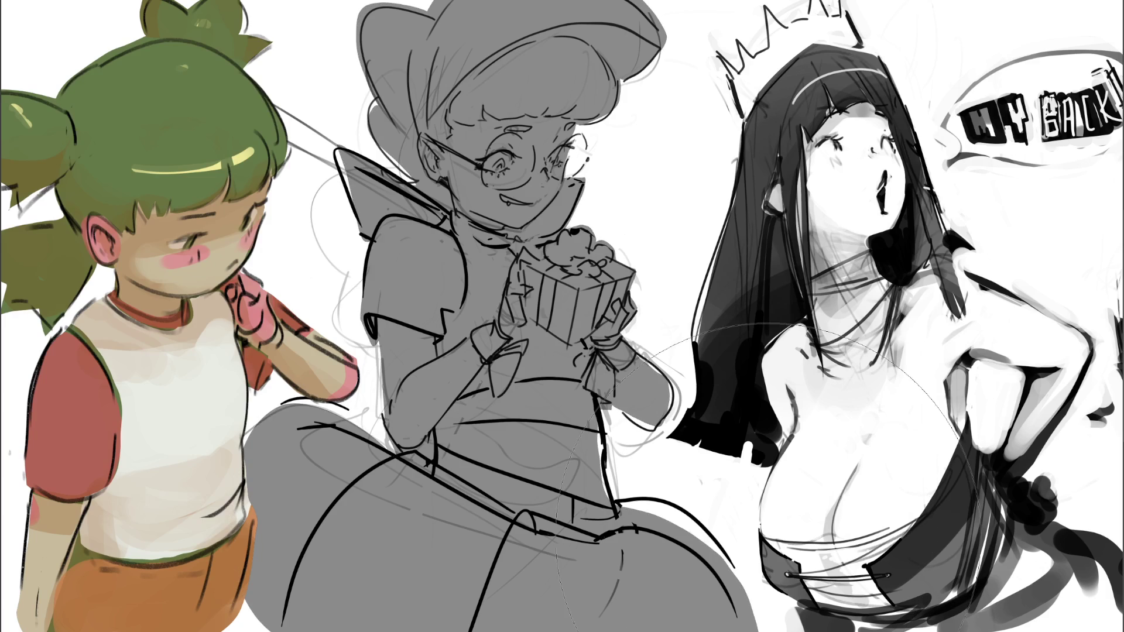
pyautogui.press('[')
pyautogui.press('[')
pyautogui.press('[')
pyautogui.moveTo(633, 512)
pyautogui.mouseDown()
pyautogui.moveTo(726, 580)
pyautogui.moveTo(606, 537)
pyautogui.moveTo(665, 498)
pyautogui.mouseUp()
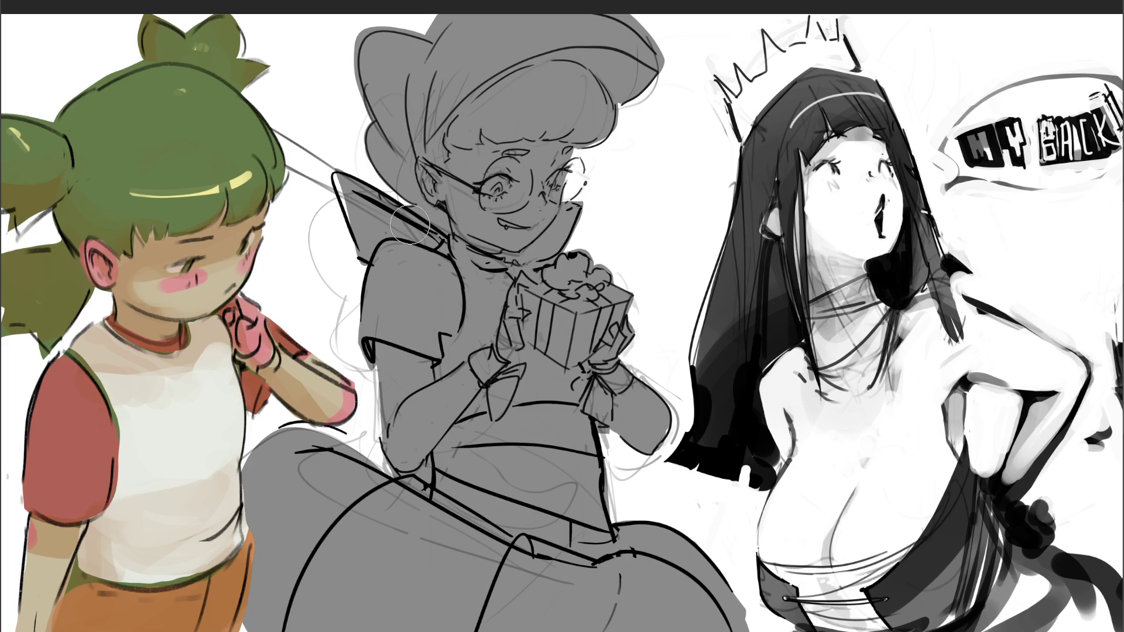
# Darken the collar's left edge, undo a stray skirt stroke, and recolour the grey flats pink
pyautogui.moveTo(334, 174); pyautogui.dragTo(354, 226)
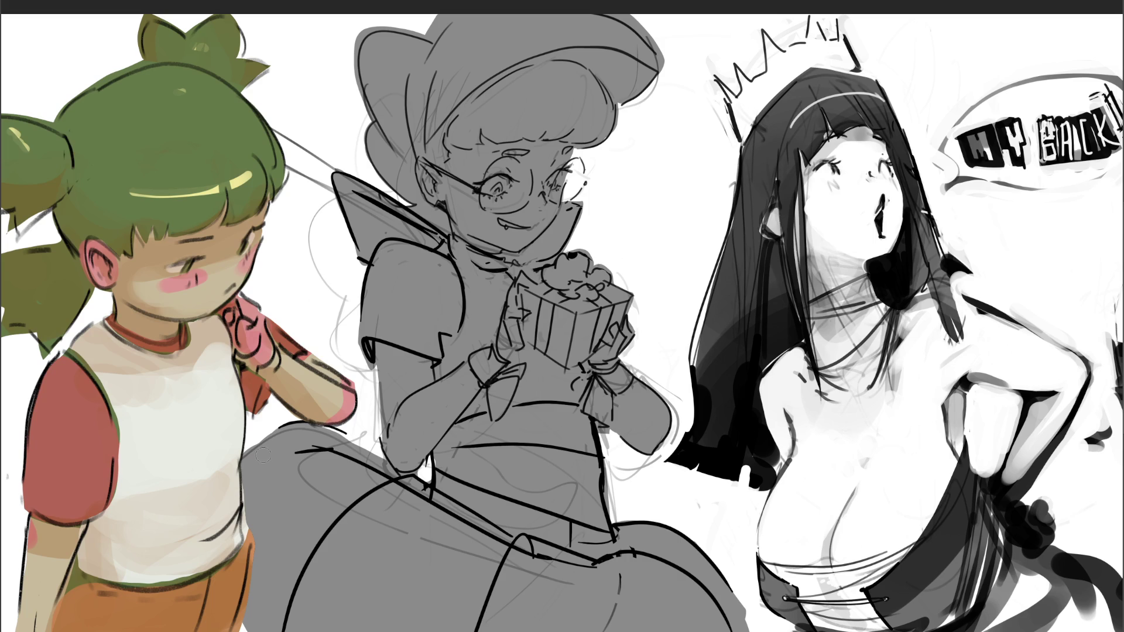
pyautogui.hotkey('ctrl', 'z')
pyautogui.hotkey('shift', 'BackSpace')
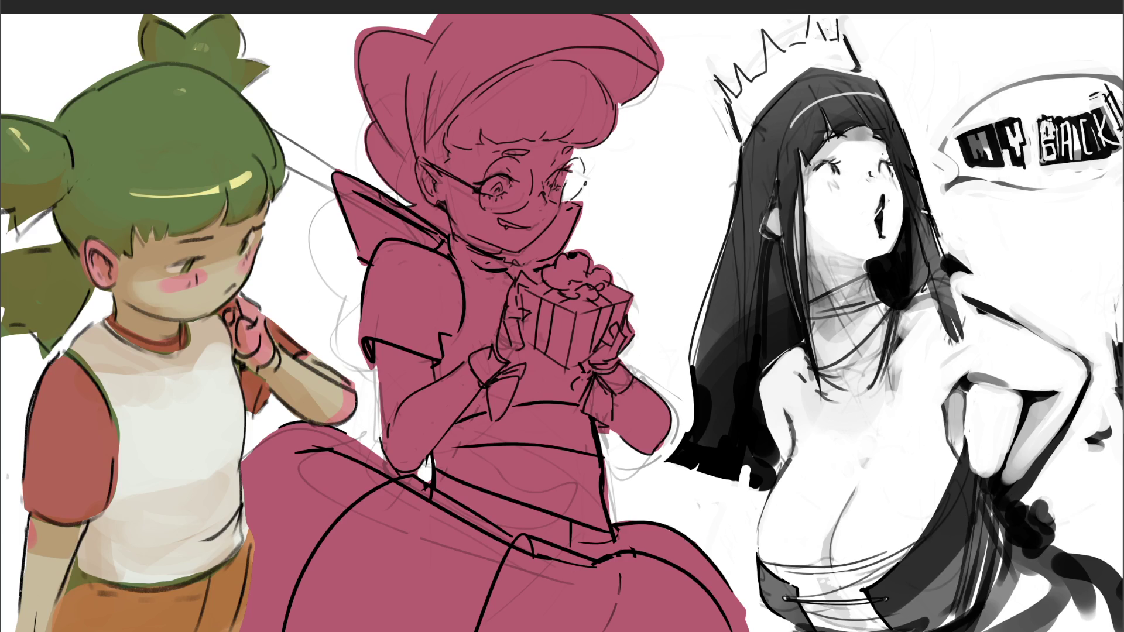
# Paint pale skin tone over the ear, face, both forearms and the fingers of both hands
pyautogui.moveTo(424, 164)
pyautogui.mouseDown()
pyautogui.moveTo(433, 196)
pyautogui.moveTo(463, 153)
pyautogui.moveTo(559, 149)
pyautogui.moveTo(544, 214)
pyautogui.moveTo(521, 240)
pyautogui.moveTo(475, 224)
pyautogui.moveTo(462, 237)
pyautogui.moveTo(460, 194)
pyautogui.moveTo(483, 173)
pyautogui.moveTo(507, 235)
pyautogui.mouseUp()
pyautogui.moveTo(544, 157); pyautogui.dragTo(518, 229)
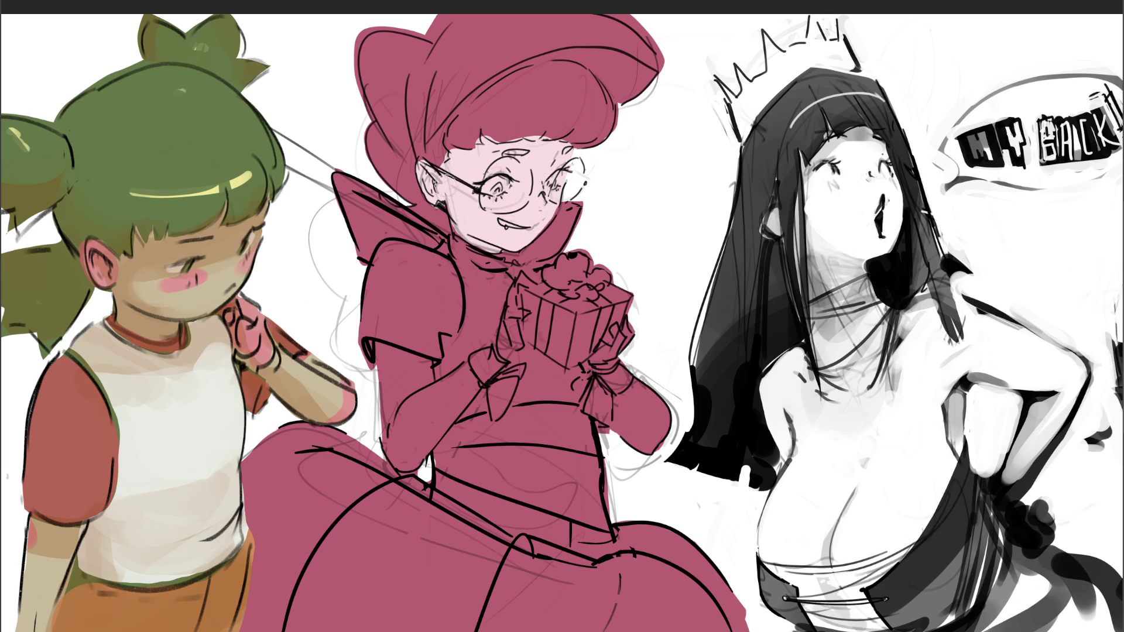
pyautogui.moveTo(472, 367)
pyautogui.mouseDown()
pyautogui.moveTo(422, 393)
pyautogui.moveTo(420, 351)
pyautogui.moveTo(378, 349)
pyautogui.moveTo(398, 462)
pyautogui.moveTo(470, 383)
pyautogui.moveTo(404, 421)
pyautogui.moveTo(423, 382)
pyautogui.mouseUp()
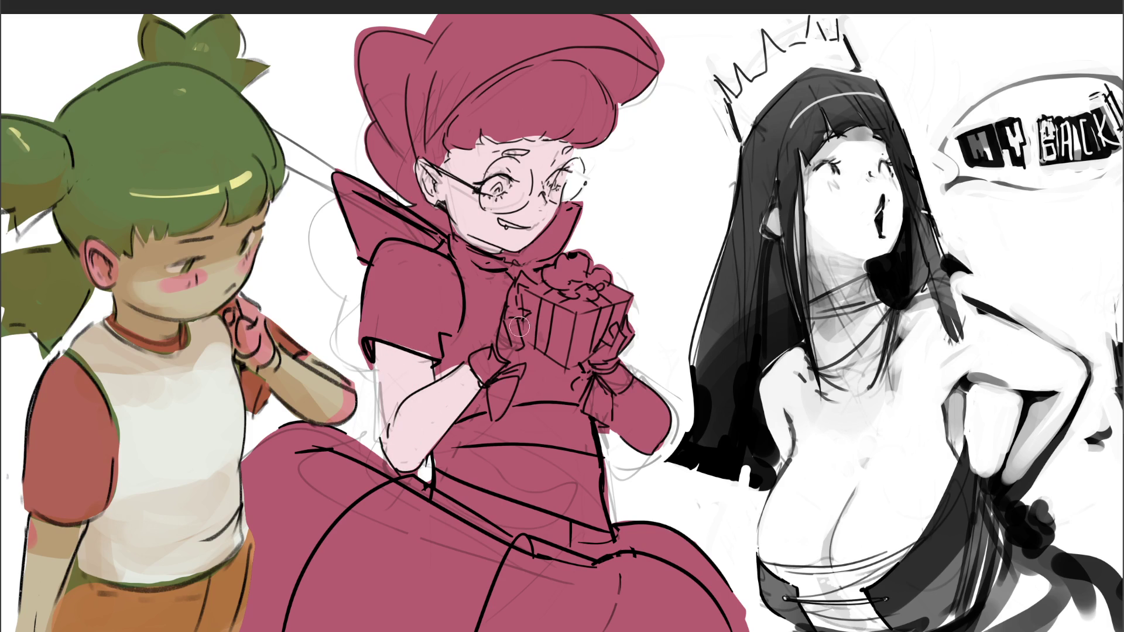
pyautogui.moveTo(505, 338)
pyautogui.mouseDown()
pyautogui.moveTo(507, 351)
pyautogui.moveTo(526, 277)
pyautogui.mouseUp()
pyautogui.moveTo(616, 345)
pyautogui.mouseDown()
pyautogui.moveTo(616, 328)
pyautogui.moveTo(600, 358)
pyautogui.moveTo(612, 369)
pyautogui.moveTo(590, 372)
pyautogui.moveTo(622, 347)
pyautogui.mouseUp()
pyautogui.moveTo(624, 401)
pyautogui.mouseDown()
pyautogui.moveTo(631, 394)
pyautogui.moveTo(620, 426)
pyautogui.moveTo(650, 436)
pyautogui.moveTo(679, 399)
pyautogui.moveTo(656, 450)
pyautogui.mouseUp()
pyautogui.scroll(-1, 562, 316)
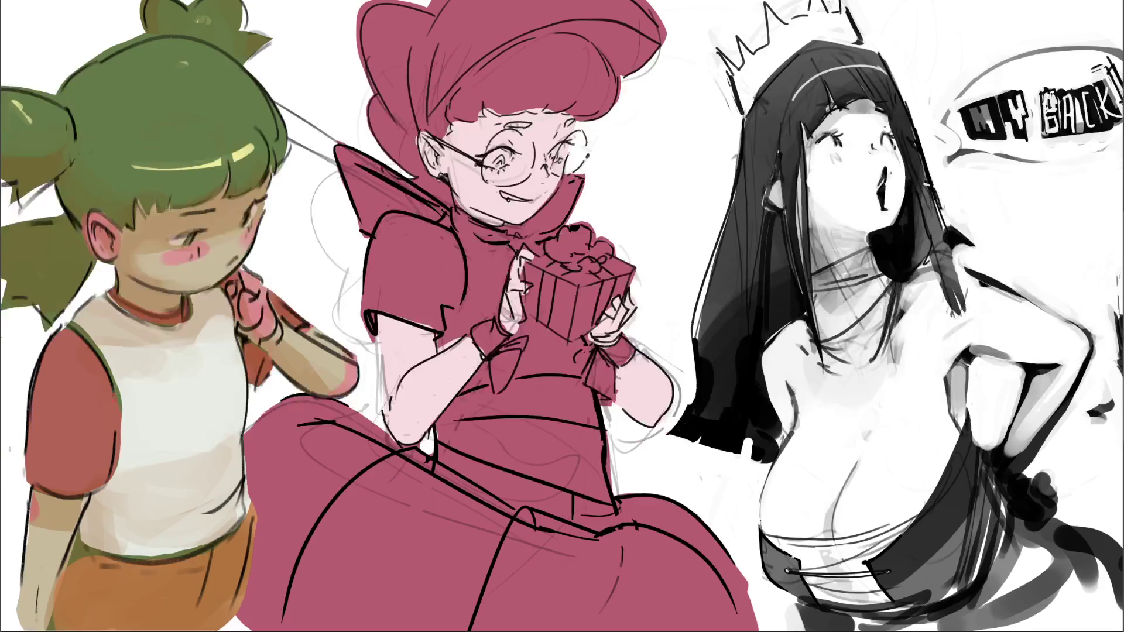
# Paint the midriff pale skin with dark grey bands at waistband and chest, plus a pink hair highlight
pyautogui.moveTo(486, 403)
pyautogui.mouseDown()
pyautogui.moveTo(454, 417)
pyautogui.moveTo(448, 447)
pyautogui.moveTo(521, 498)
pyautogui.moveTo(600, 510)
pyautogui.moveTo(589, 511)
pyautogui.moveTo(598, 444)
pyautogui.moveTo(580, 391)
pyautogui.moveTo(535, 383)
pyautogui.moveTo(458, 432)
pyautogui.moveTo(571, 448)
pyautogui.moveTo(544, 433)
pyautogui.moveTo(527, 471)
pyautogui.moveTo(562, 433)
pyautogui.mouseUp()
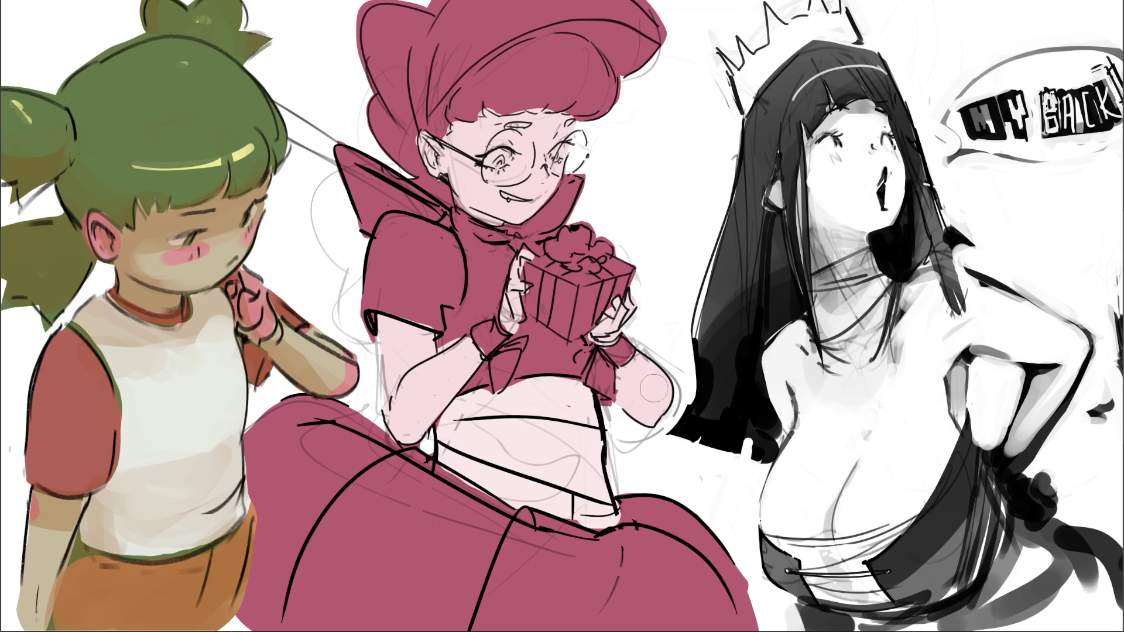
pyautogui.moveTo(436, 462); pyautogui.dragTo(516, 508)
pyautogui.moveTo(439, 452)
pyautogui.mouseDown()
pyautogui.moveTo(541, 512)
pyautogui.moveTo(573, 514)
pyautogui.mouseUp()
pyautogui.moveTo(497, 471); pyautogui.dragTo(619, 523)
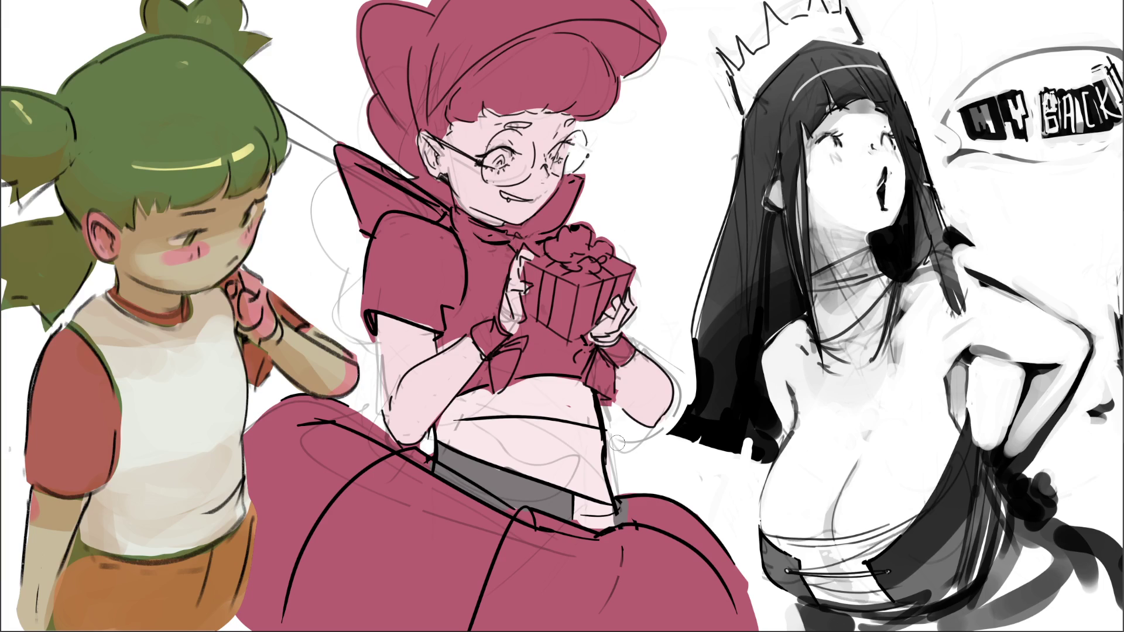
pyautogui.moveTo(438, 418)
pyautogui.mouseDown()
pyautogui.moveTo(603, 413)
pyautogui.moveTo(567, 384)
pyautogui.moveTo(518, 379)
pyautogui.moveTo(448, 407)
pyautogui.moveTo(574, 409)
pyautogui.moveTo(553, 391)
pyautogui.moveTo(577, 402)
pyautogui.mouseUp()
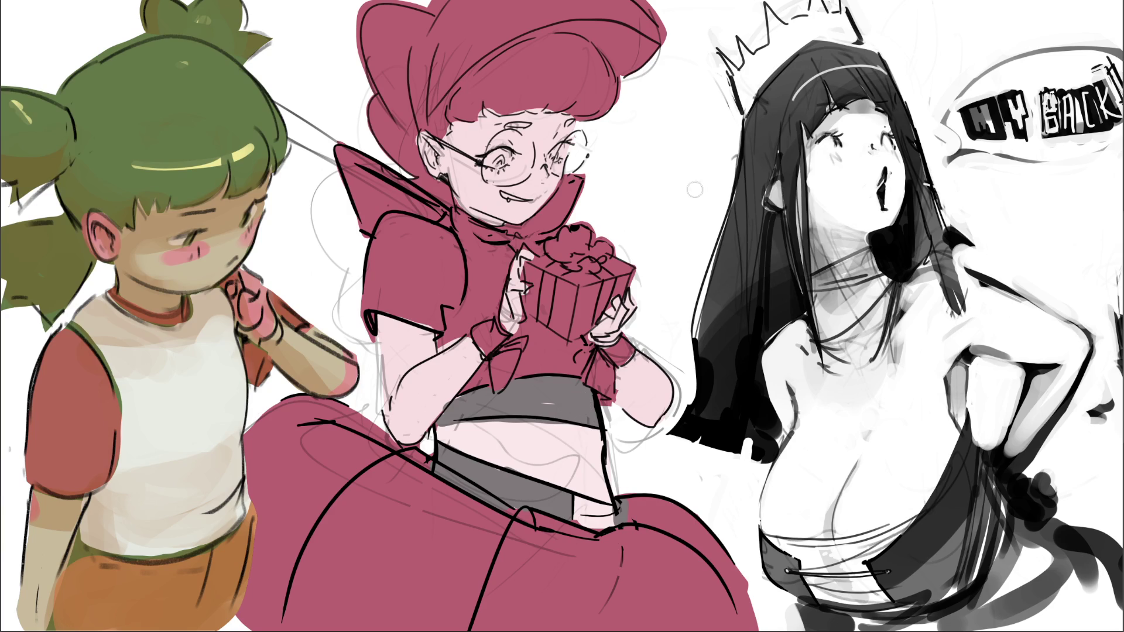
pyautogui.moveTo(474, 120)
pyautogui.mouseDown()
pyautogui.moveTo(501, 68)
pyautogui.moveTo(595, 42)
pyautogui.mouseUp()
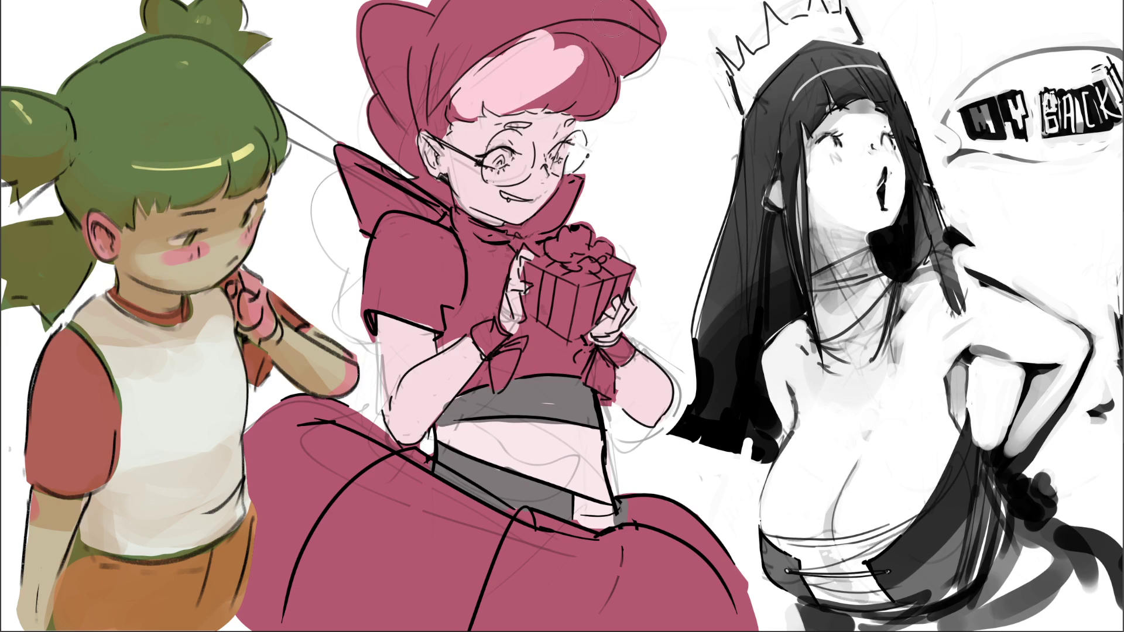
# Repaint the hair and bangs hot pink and lighten the sleeve cuffs to light pink
pyautogui.moveTo(568, 83)
pyautogui.mouseDown()
pyautogui.moveTo(544, 70)
pyautogui.moveTo(498, 84)
pyautogui.moveTo(546, 65)
pyautogui.mouseUp()
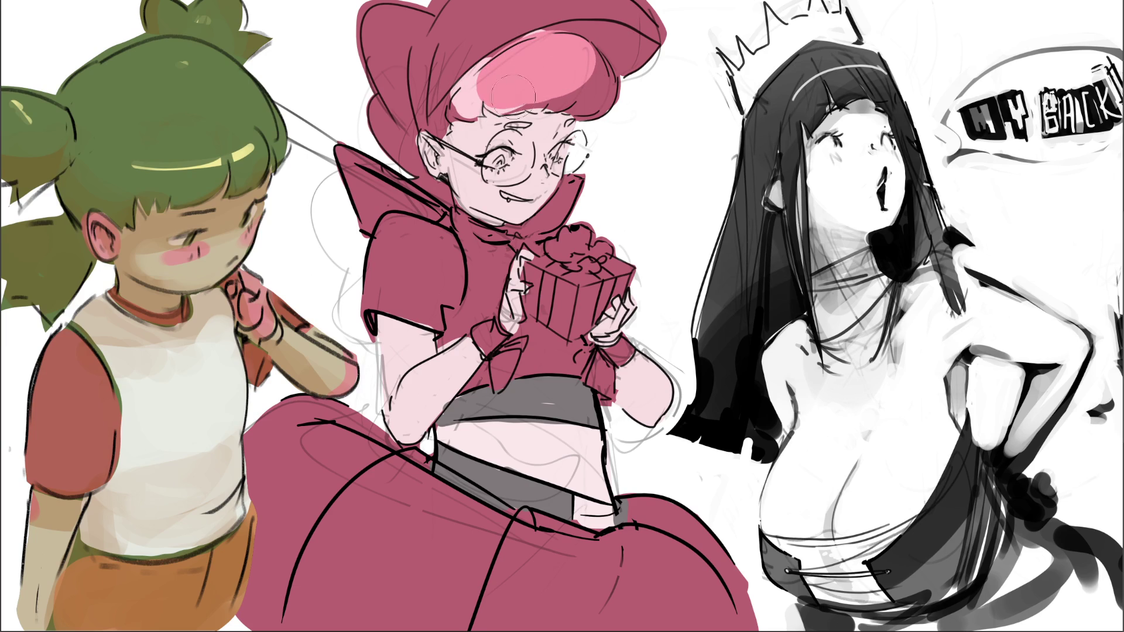
pyautogui.moveTo(469, 85); pyautogui.dragTo(466, 107)
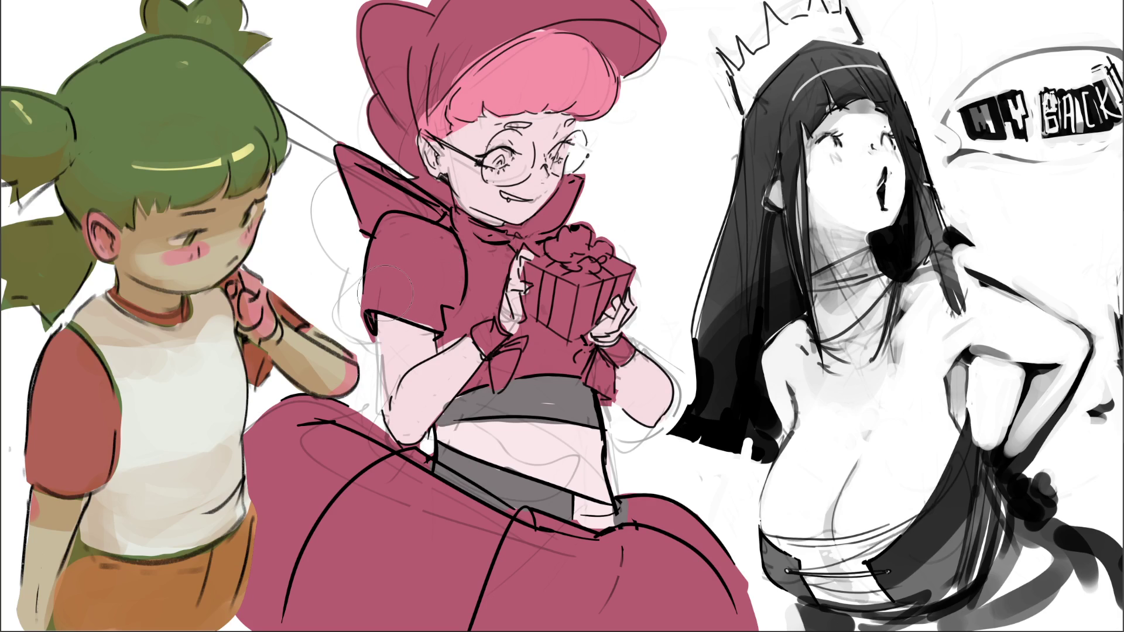
pyautogui.press('[')
pyautogui.press('[')
pyautogui.moveTo(362, 302)
pyautogui.mouseDown()
pyautogui.moveTo(437, 328)
pyautogui.moveTo(450, 258)
pyautogui.moveTo(429, 233)
pyautogui.moveTo(386, 222)
pyautogui.moveTo(380, 287)
pyautogui.moveTo(419, 269)
pyautogui.moveTo(398, 234)
pyautogui.moveTo(425, 299)
pyautogui.mouseUp()
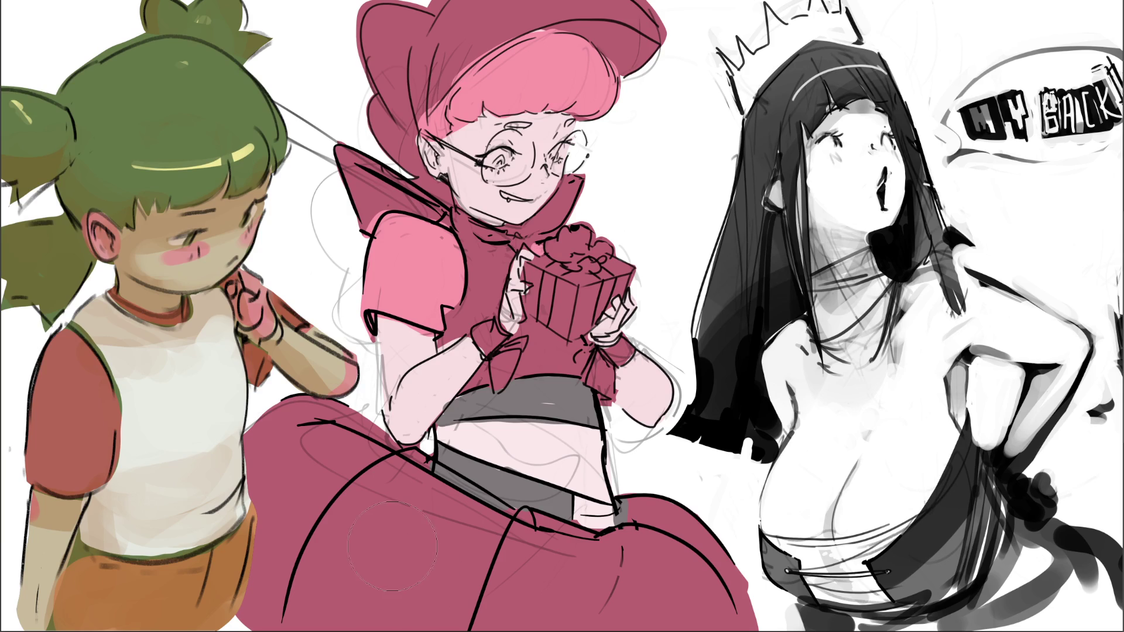
pyautogui.press(']')
pyautogui.press(']')
pyautogui.press(']')
# Repaint the lower skirt and both wrist bows light pink
pyautogui.moveTo(405, 539)
pyautogui.mouseDown()
pyautogui.moveTo(398, 586)
pyautogui.moveTo(409, 623)
pyautogui.moveTo(316, 516)
pyautogui.moveTo(281, 451)
pyautogui.mouseUp()
pyautogui.moveTo(474, 630)
pyautogui.mouseDown()
pyautogui.moveTo(550, 576)
pyautogui.moveTo(668, 580)
pyautogui.mouseUp()
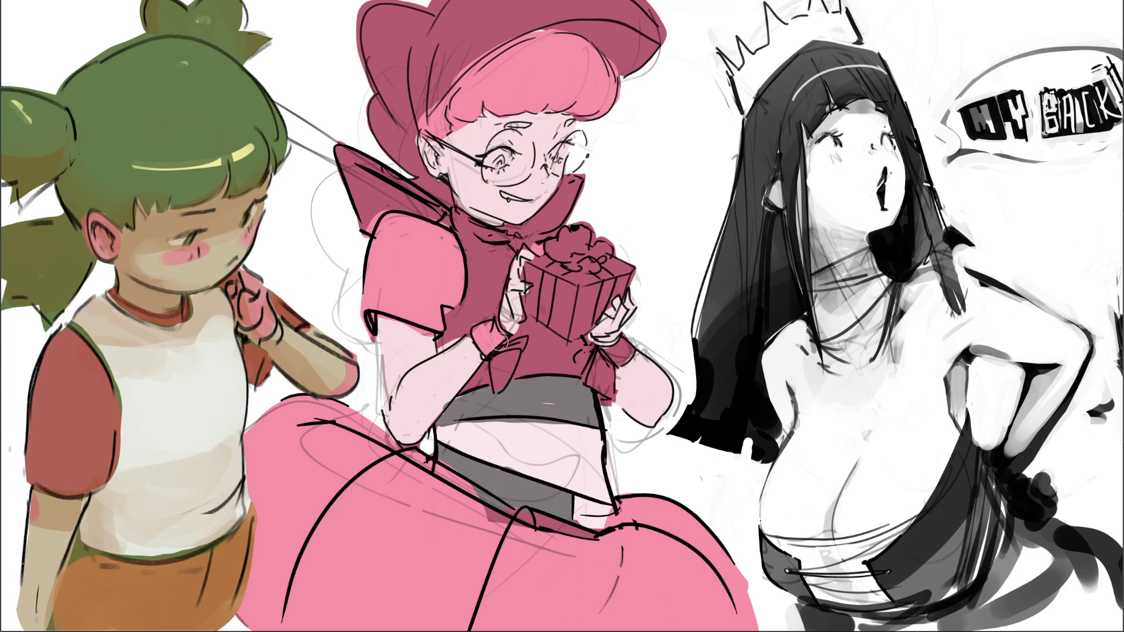
pyautogui.moveTo(507, 352)
pyautogui.mouseDown()
pyautogui.moveTo(497, 380)
pyautogui.moveTo(515, 372)
pyautogui.mouseUp()
pyautogui.moveTo(600, 354)
pyautogui.mouseDown()
pyautogui.moveTo(599, 369)
pyautogui.moveTo(584, 358)
pyautogui.moveTo(612, 395)
pyautogui.moveTo(626, 360)
pyautogui.mouseUp()
# Add a forehead mark, colour the iris pink, darken the glasses' end and lighten the hat edge
pyautogui.moveTo(506, 124); pyautogui.dragTo(526, 125)
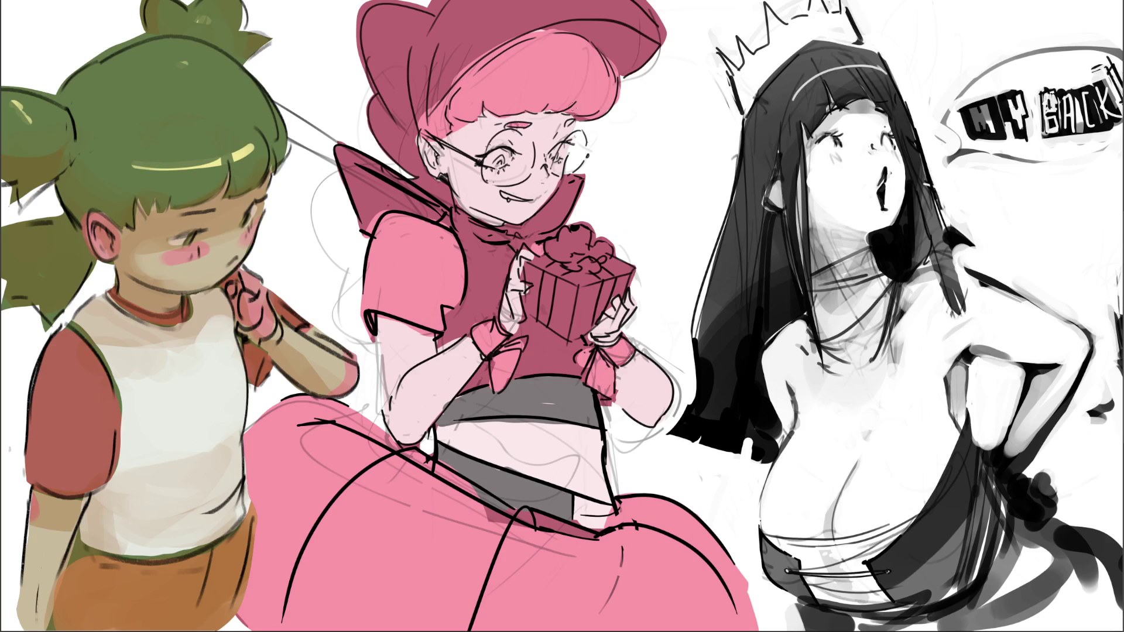
pyautogui.moveTo(498, 161); pyautogui.dragTo(555, 159)
pyautogui.moveTo(445, 140); pyautogui.dragTo(454, 152)
pyautogui.moveTo(377, 114); pyautogui.dragTo(413, 153)
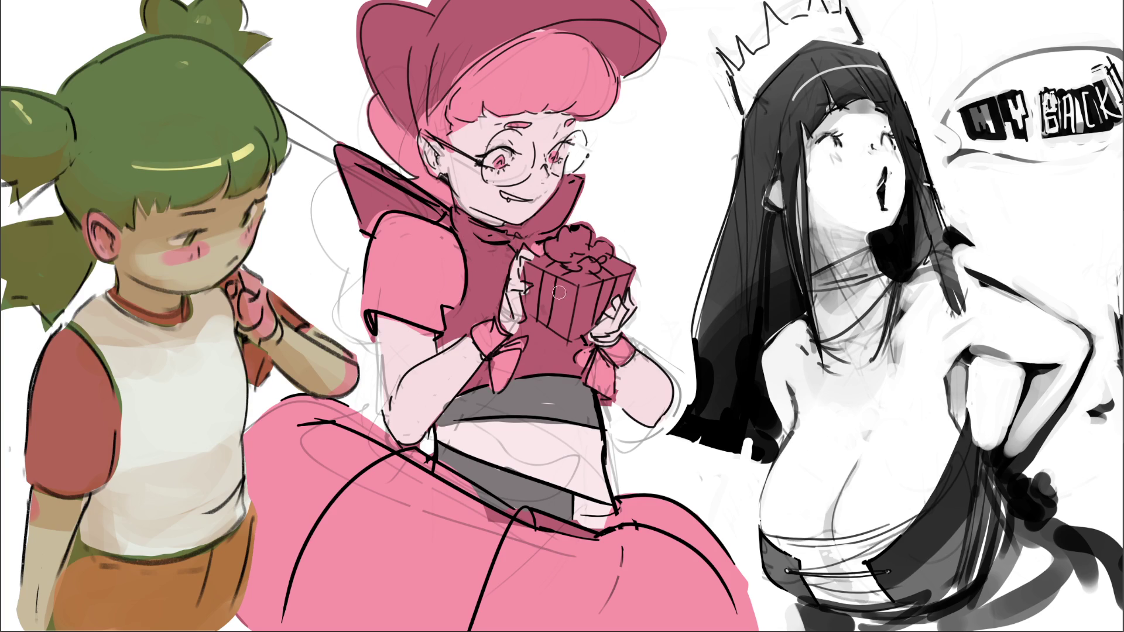
# Paint a dark red ribbon stripe and bow on the gift box
pyautogui.moveTo(548, 275); pyautogui.dragTo(543, 322)
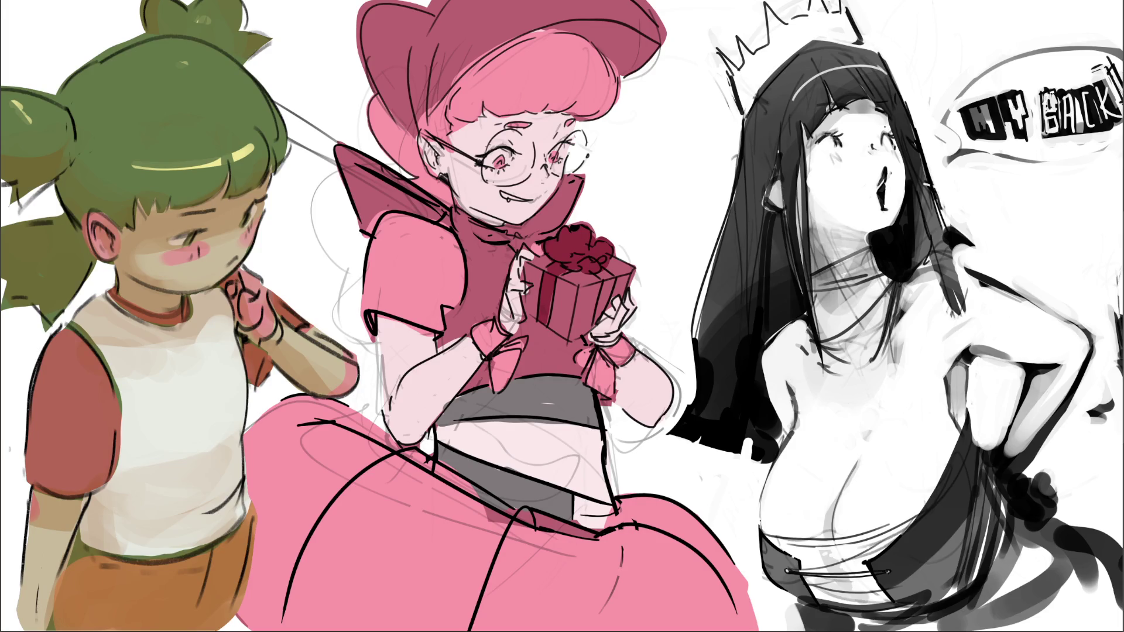
pyautogui.scroll(-2, 562, 316)
pyautogui.scroll(1, 562, 304)
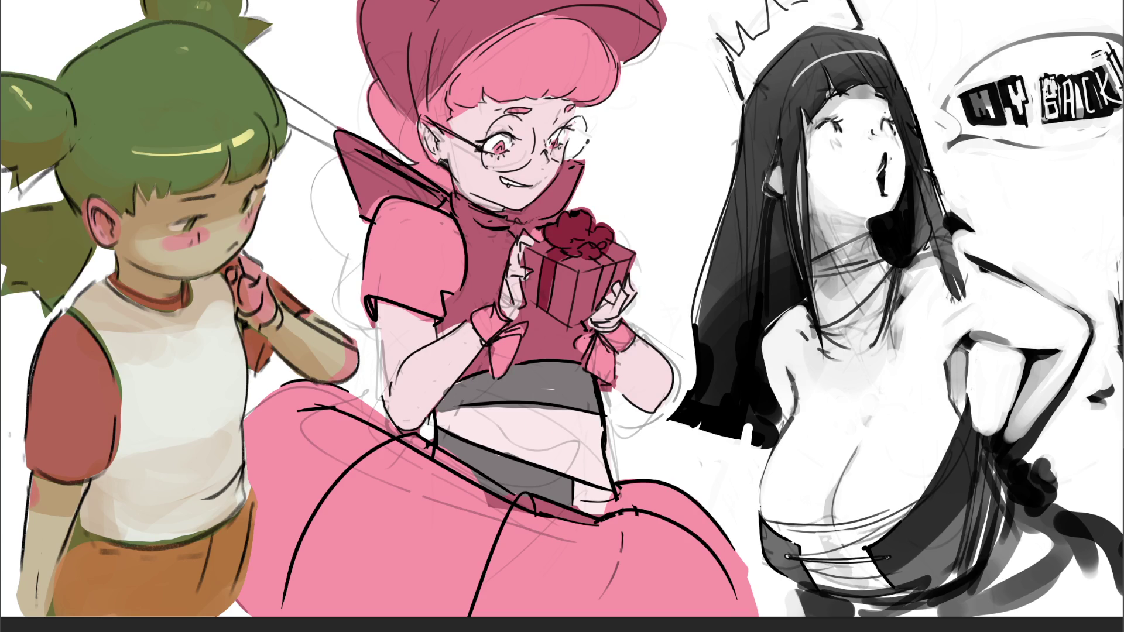
# Dot light highlights on the hair and streak a highlight along the hat brim
pyautogui.click(423, 111)
pyautogui.click(418, 76)
pyautogui.moveTo(423, 13); pyautogui.dragTo(419, 108)
pyautogui.moveTo(417, 69); pyautogui.dragTo(433, 3)
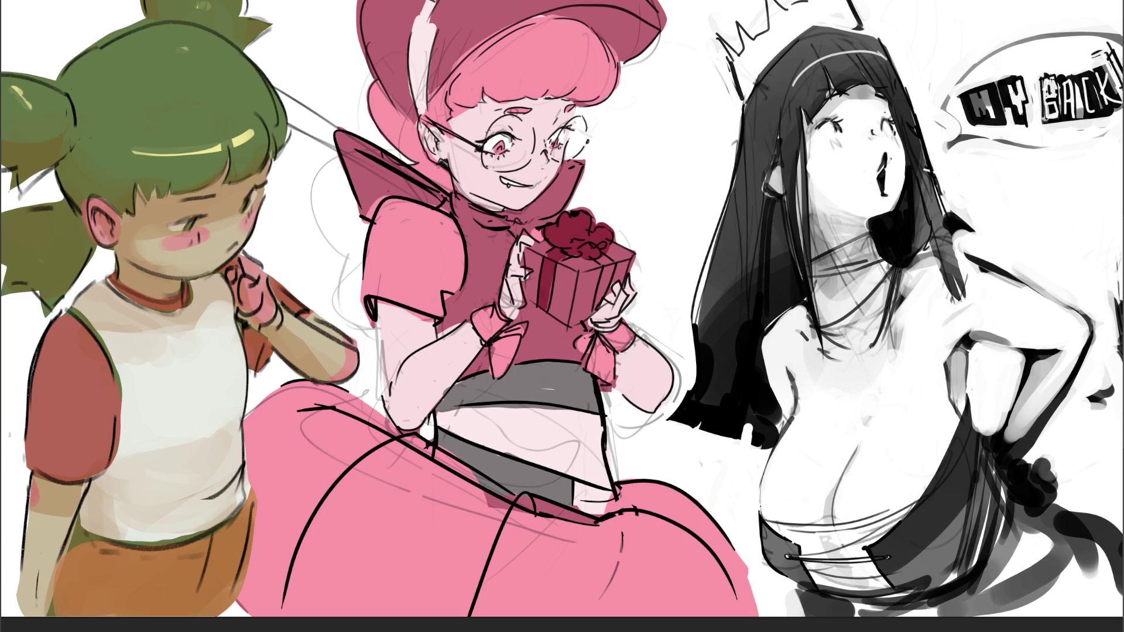
# Repaint the collar's upper edge and both collar flaps a pale, near-white pink
pyautogui.moveTo(337, 133); pyautogui.dragTo(440, 198)
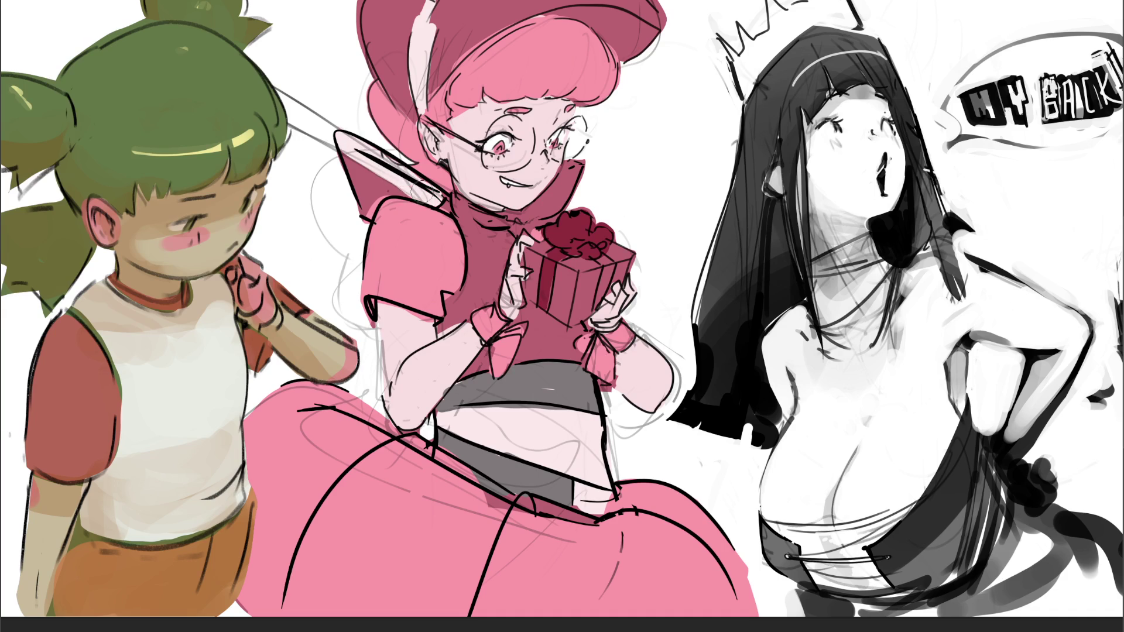
pyautogui.moveTo(351, 155); pyautogui.dragTo(360, 219)
pyautogui.moveTo(351, 181); pyautogui.dragTo(372, 222)
pyautogui.moveTo(349, 158)
pyautogui.mouseDown()
pyautogui.moveTo(407, 196)
pyautogui.moveTo(392, 199)
pyautogui.mouseUp()
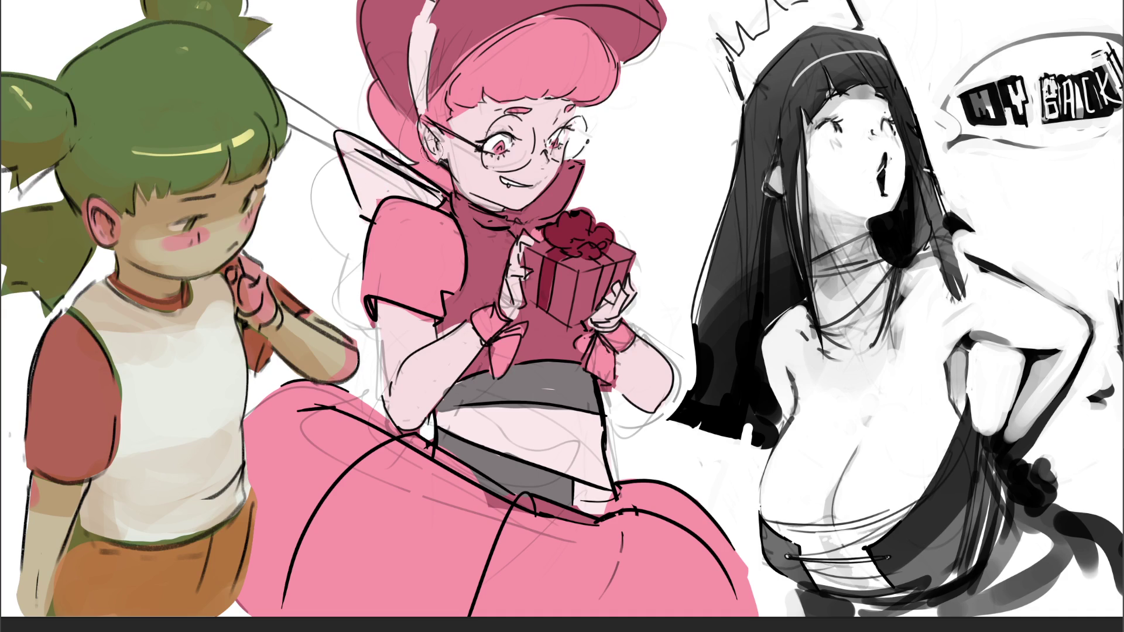
pyautogui.moveTo(589, 161); pyautogui.dragTo(512, 229)
pyautogui.moveTo(586, 182); pyautogui.dragTo(562, 214)
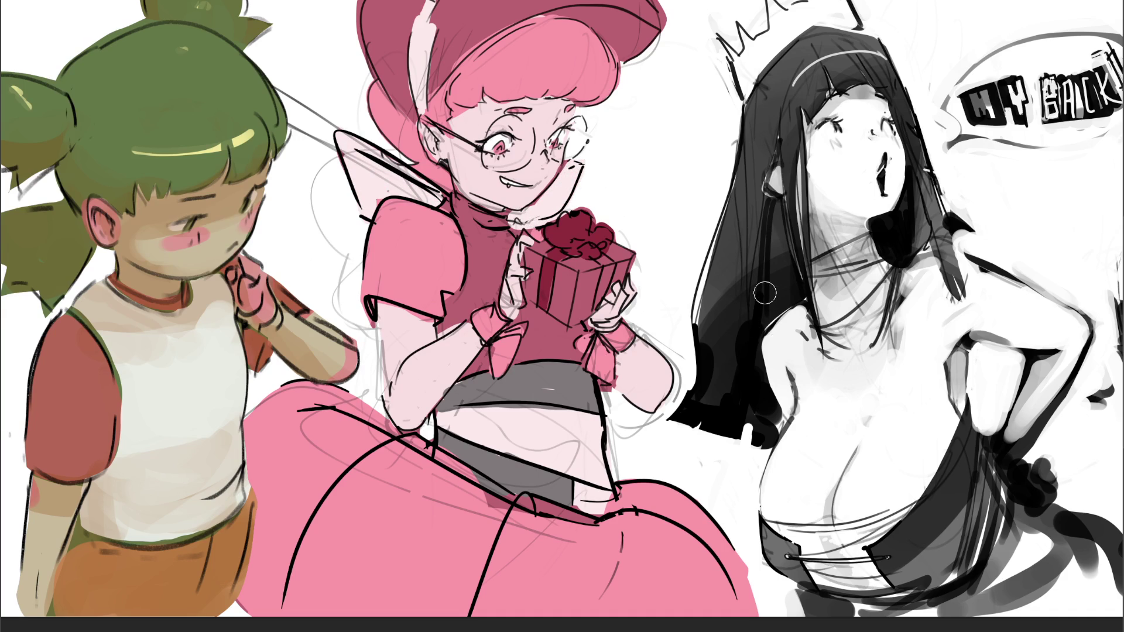
# Undo the pale collar, blush both cheeks, reline the gift hand, and tint forearm and elbow
pyautogui.hotkey('ctrl', 'z')
pyautogui.hotkey('ctrl', 'z')
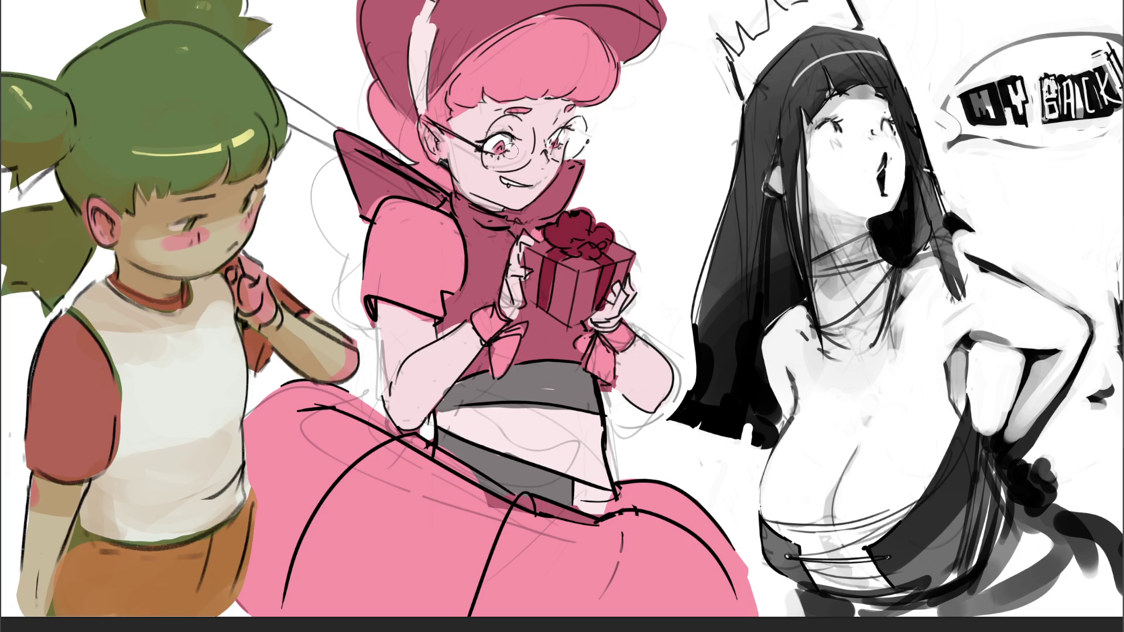
pyautogui.moveTo(489, 159); pyautogui.dragTo(544, 160)
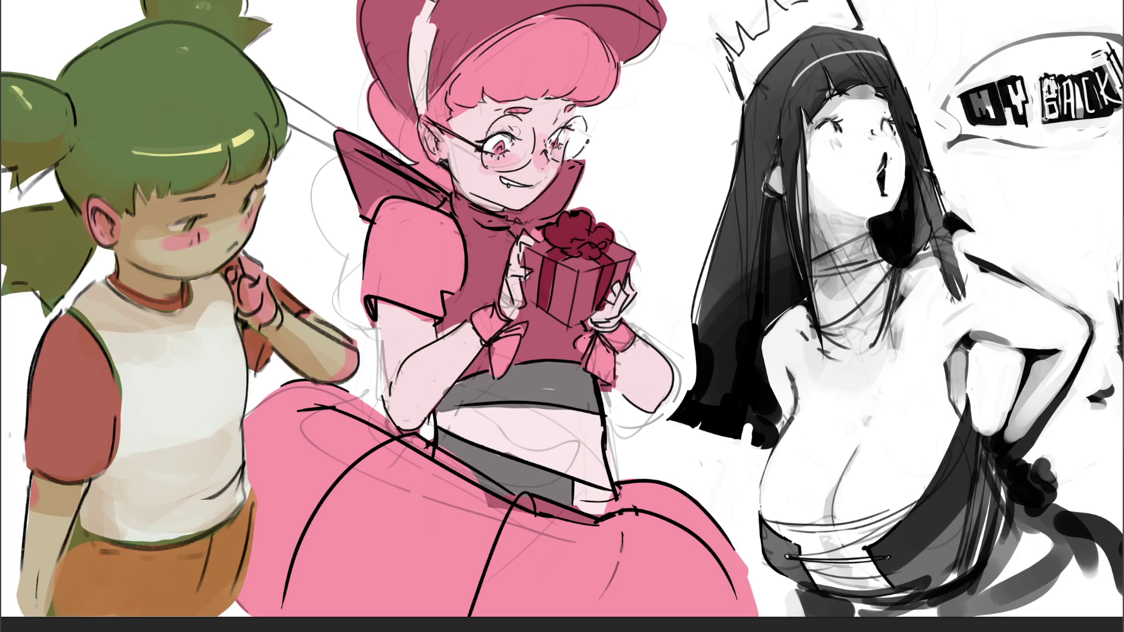
pyautogui.moveTo(525, 240); pyautogui.dragTo(518, 309)
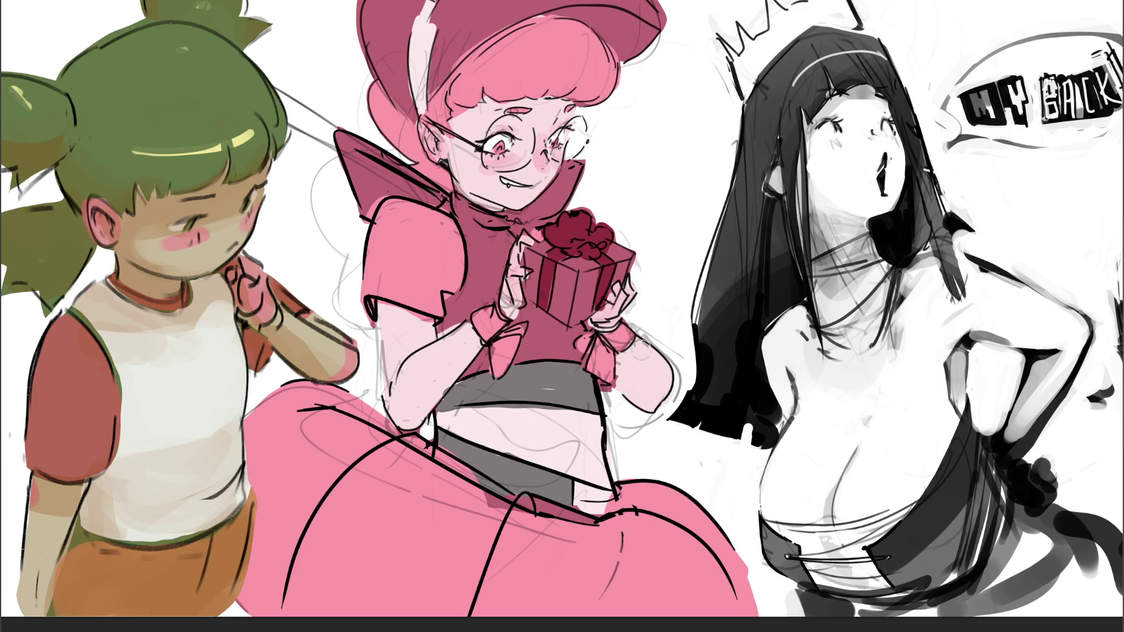
pyautogui.moveTo(630, 387); pyautogui.dragTo(664, 401)
pyautogui.moveTo(423, 391); pyautogui.dragTo(416, 397)
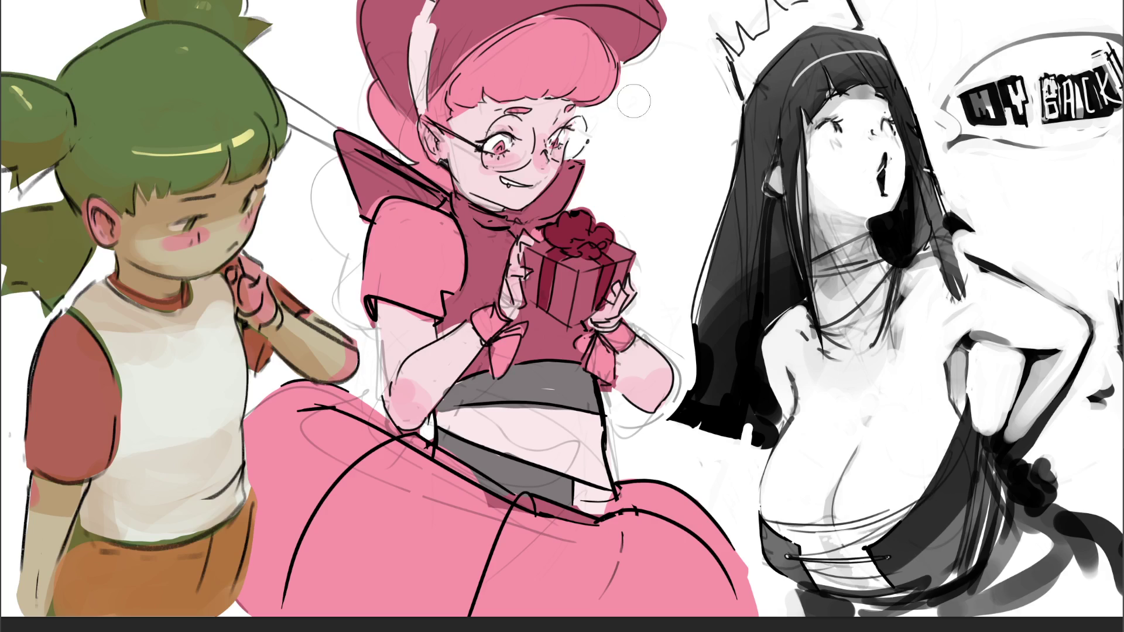
# Enlarge the brush, then shrink it to a fine tip for shading the hair darker pink
pyautogui.press(']')
pyautogui.press(']')
pyautogui.press(']')
pyautogui.press('[')
pyautogui.press('[')
pyautogui.press('[')
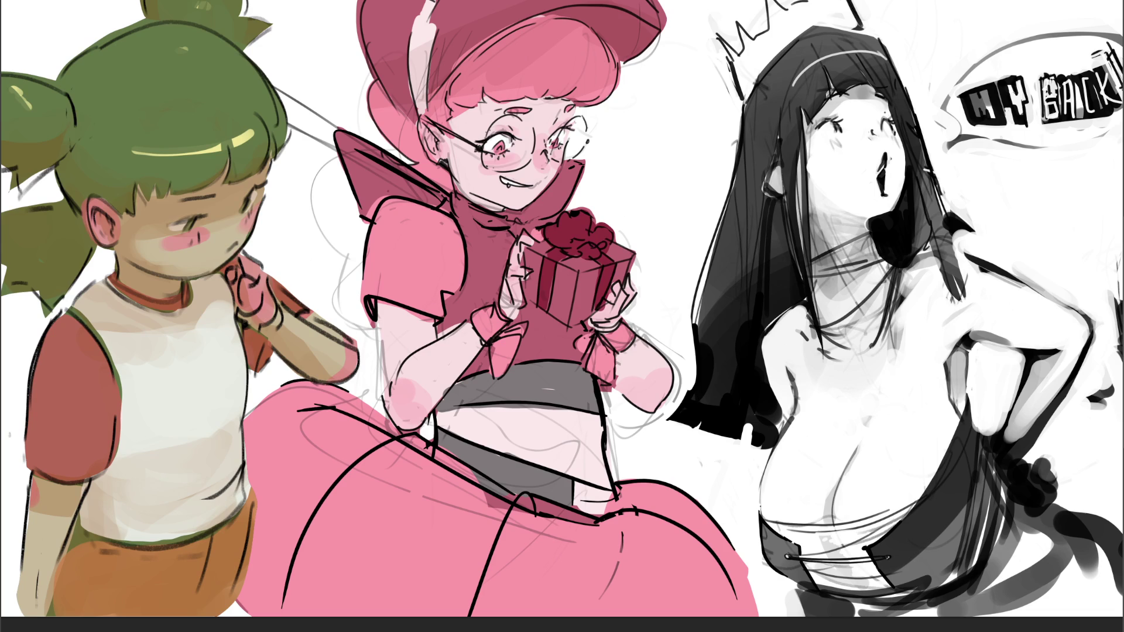
# Shade the hair, face and whole character dark, then lighten the shadow tone to magenta
pyautogui.moveTo(641, 87)
pyautogui.mouseDown()
pyautogui.moveTo(562, 30)
pyautogui.moveTo(410, 71)
pyautogui.mouseUp()
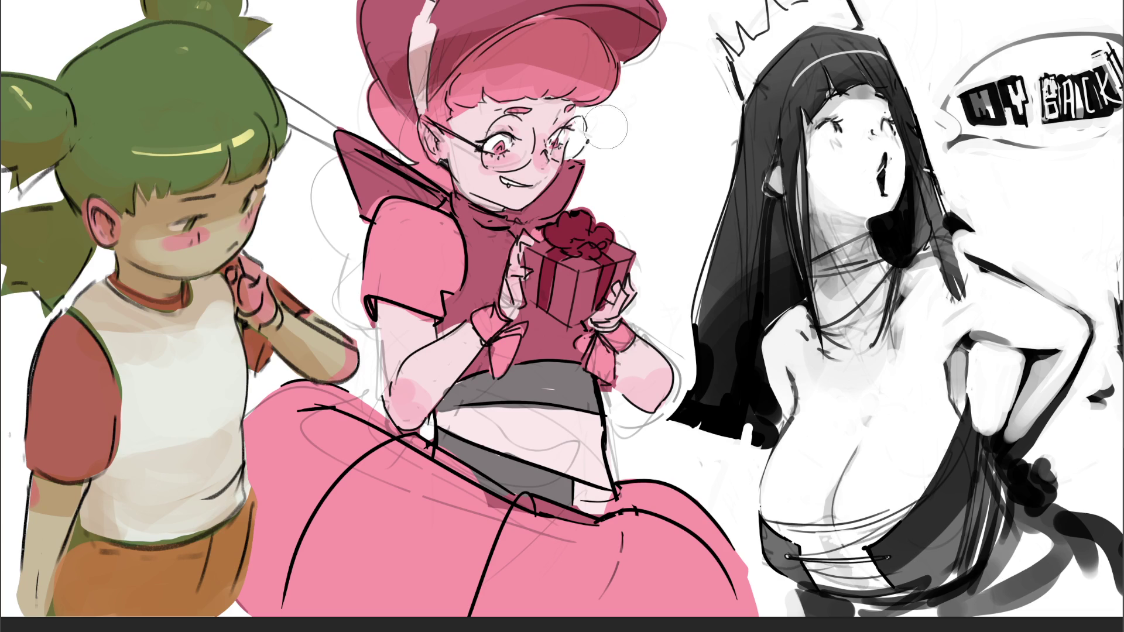
pyautogui.moveTo(606, 149); pyautogui.dragTo(562, 158)
pyautogui.moveTo(445, 70)
pyautogui.mouseDown()
pyautogui.moveTo(556, 292)
pyautogui.moveTo(410, 497)
pyautogui.moveTo(586, 585)
pyautogui.mouseUp()
pyautogui.moveTo(972, 366); pyautogui.dragTo(978, 477)
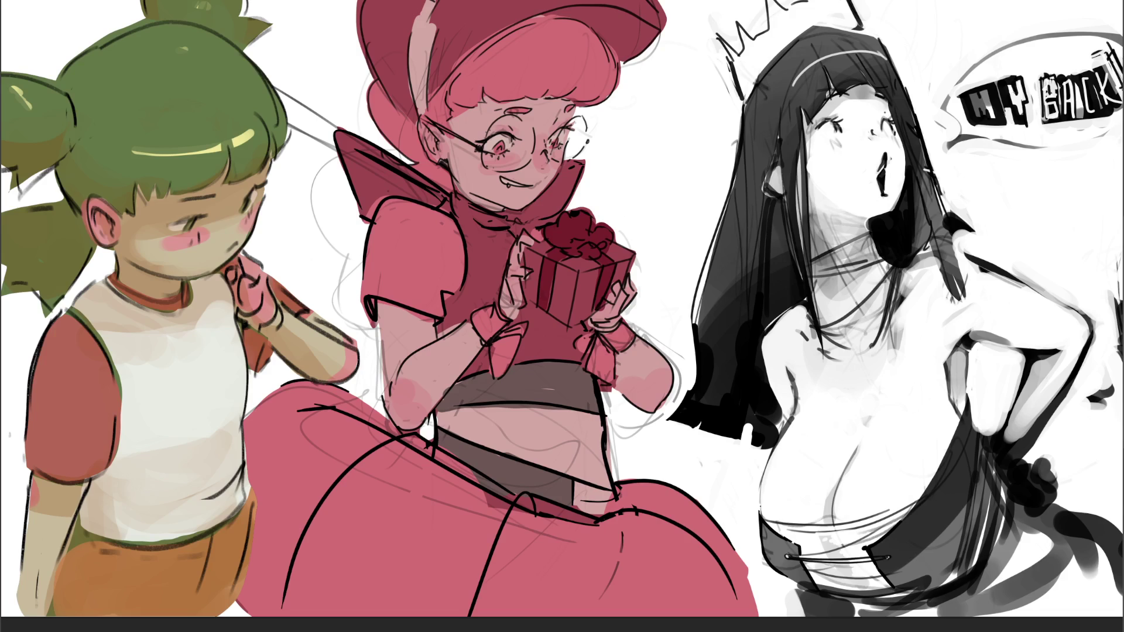
pyautogui.hotkey('ctrl', 'z')
# Widen and brighten the hat's highlight stripe, trim it with hat colour, and dab the nose
pyautogui.moveTo(413, 52); pyautogui.dragTo(431, 76)
pyautogui.moveTo(410, 6); pyautogui.dragTo(457, 62)
pyautogui.moveTo(416, 30)
pyautogui.mouseDown()
pyautogui.moveTo(465, 82)
pyautogui.moveTo(433, 102)
pyautogui.mouseUp()
pyautogui.moveTo(422, 6)
pyautogui.mouseDown()
pyautogui.moveTo(416, 67)
pyautogui.moveTo(398, 73)
pyautogui.mouseUp()
pyautogui.moveTo(381, 15); pyautogui.dragTo(408, 87)
pyautogui.moveTo(425, 30); pyautogui.dragTo(426, 5)
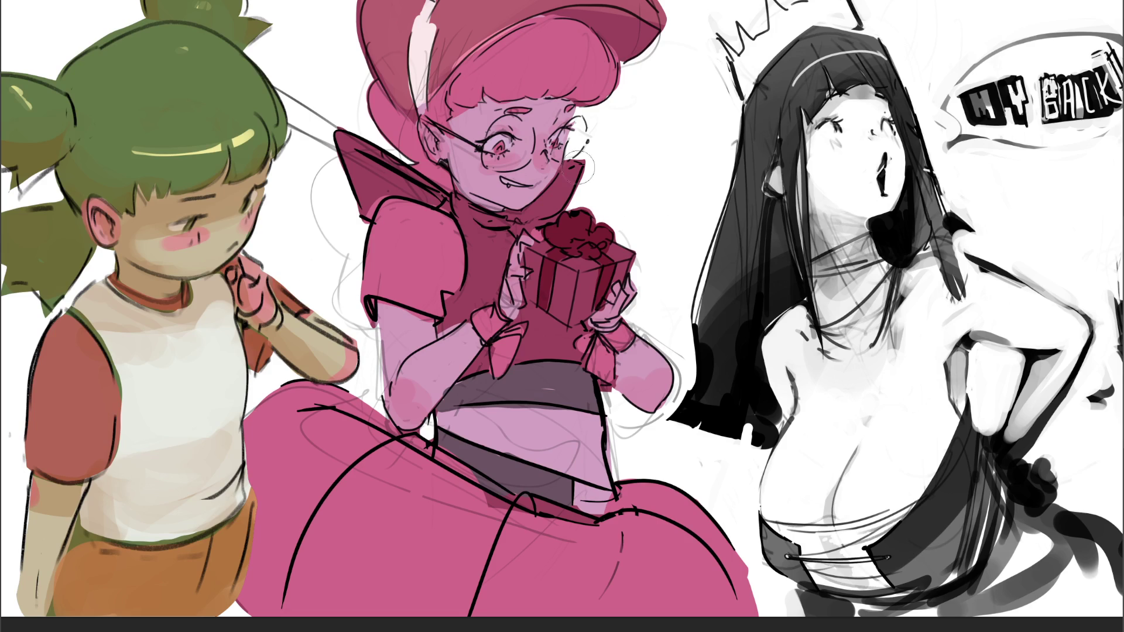
pyautogui.click(534, 156)
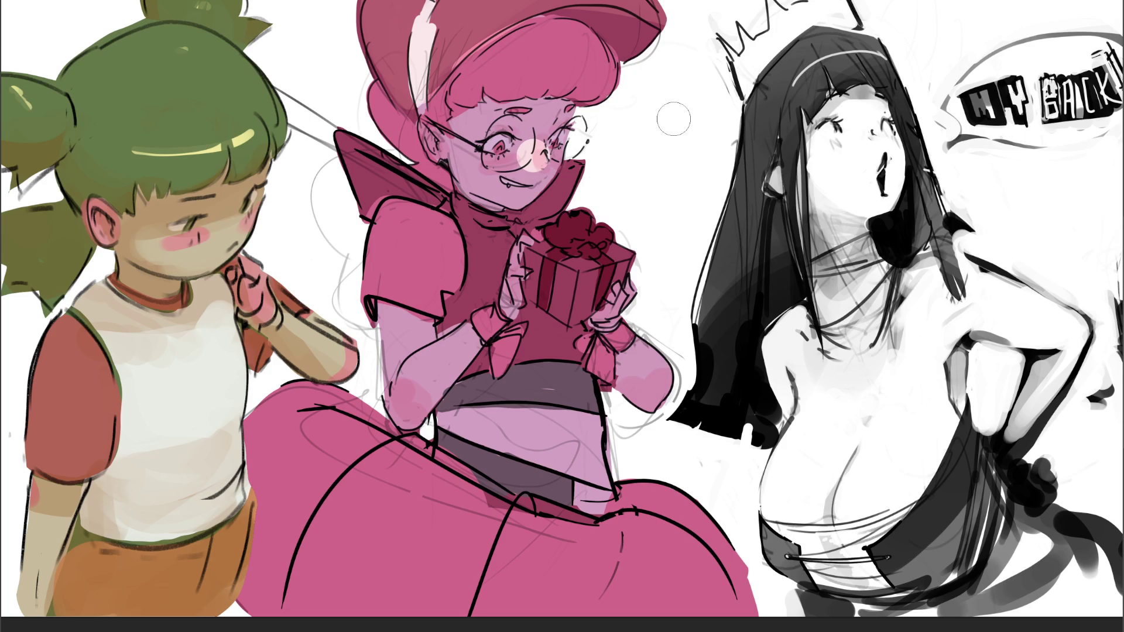
# Undo the nose highlight, then lighten the bangs, left sleeve, gift box top and both forearms
pyautogui.hotkey('ctrl', 'z')
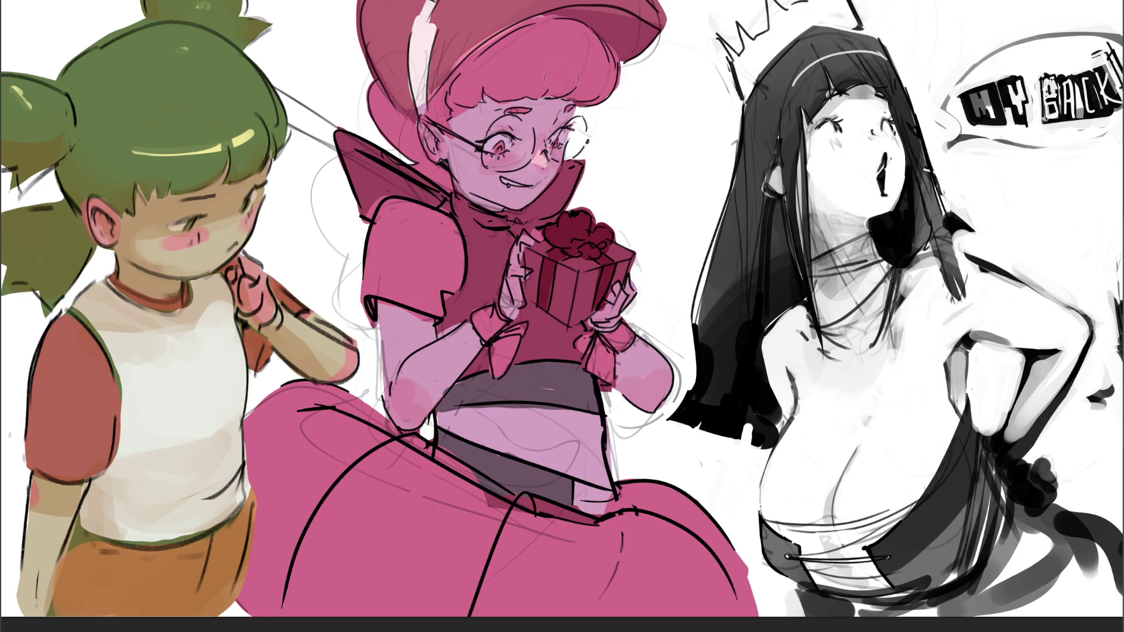
pyautogui.moveTo(503, 79); pyautogui.dragTo(608, 73)
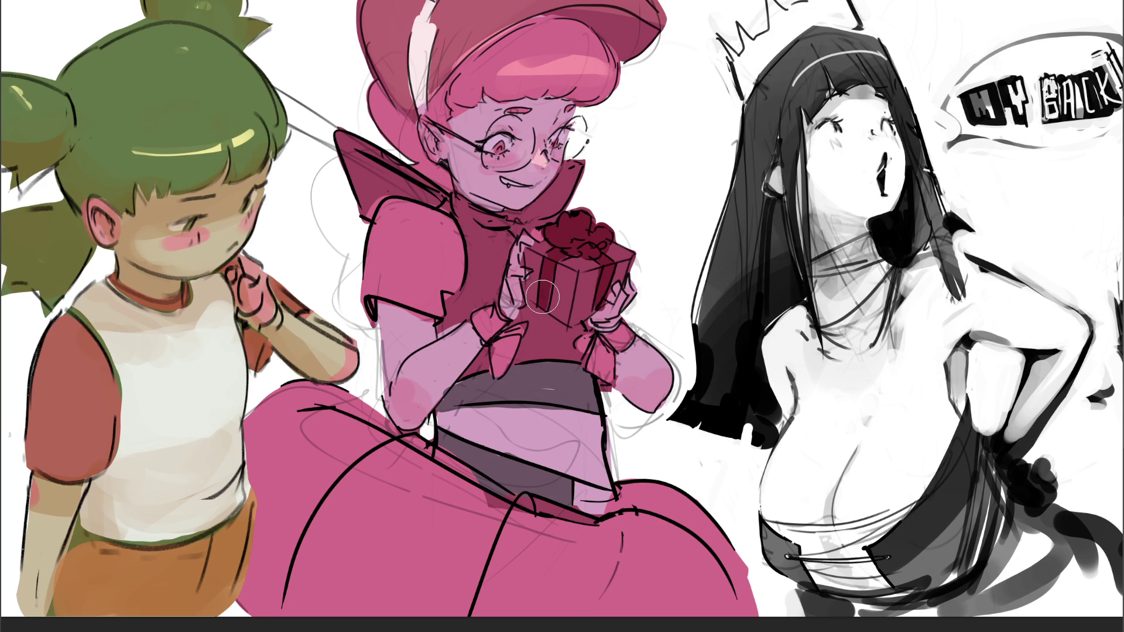
pyautogui.moveTo(404, 210)
pyautogui.mouseDown()
pyautogui.moveTo(427, 257)
pyautogui.moveTo(392, 281)
pyautogui.moveTo(396, 229)
pyautogui.moveTo(410, 293)
pyautogui.moveTo(375, 211)
pyautogui.moveTo(463, 271)
pyautogui.moveTo(490, 253)
pyautogui.moveTo(497, 275)
pyautogui.moveTo(474, 288)
pyautogui.mouseUp()
pyautogui.moveTo(566, 249); pyautogui.dragTo(614, 245)
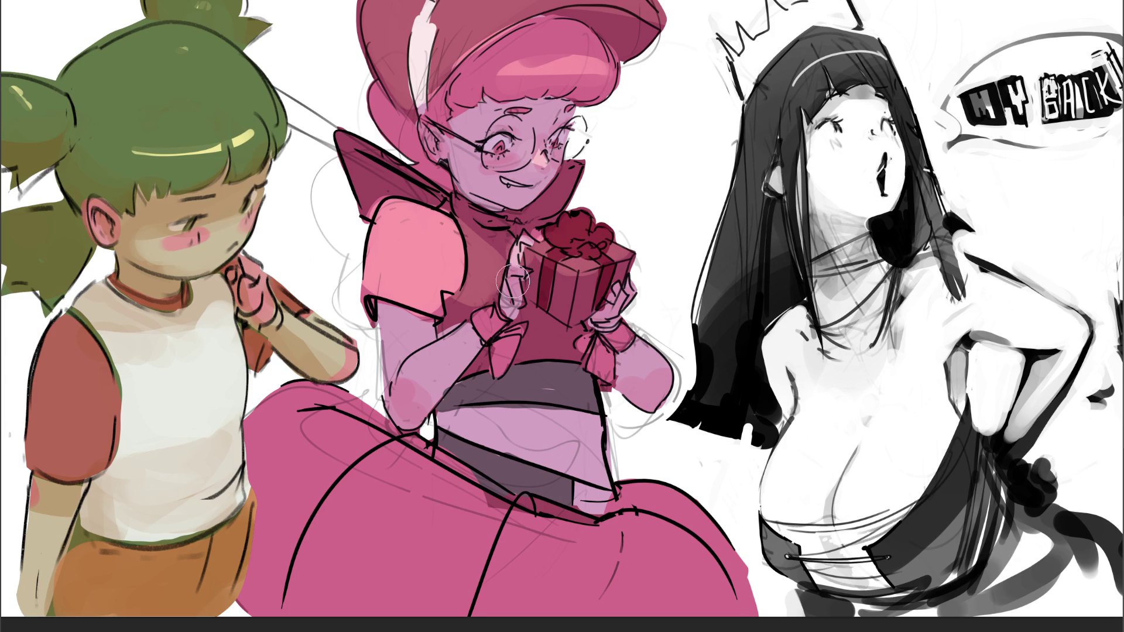
pyautogui.moveTo(489, 316)
pyautogui.mouseDown()
pyautogui.moveTo(425, 370)
pyautogui.moveTo(412, 398)
pyautogui.moveTo(492, 343)
pyautogui.mouseUp()
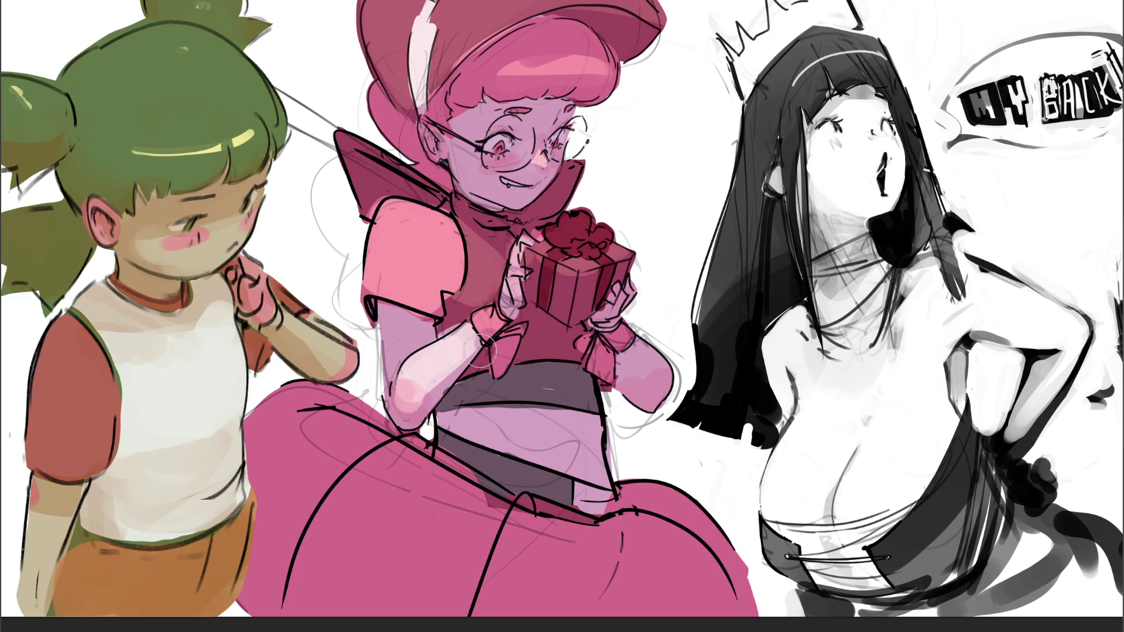
pyautogui.moveTo(641, 328)
pyautogui.mouseDown()
pyautogui.moveTo(632, 345)
pyautogui.moveTo(673, 371)
pyautogui.mouseUp()
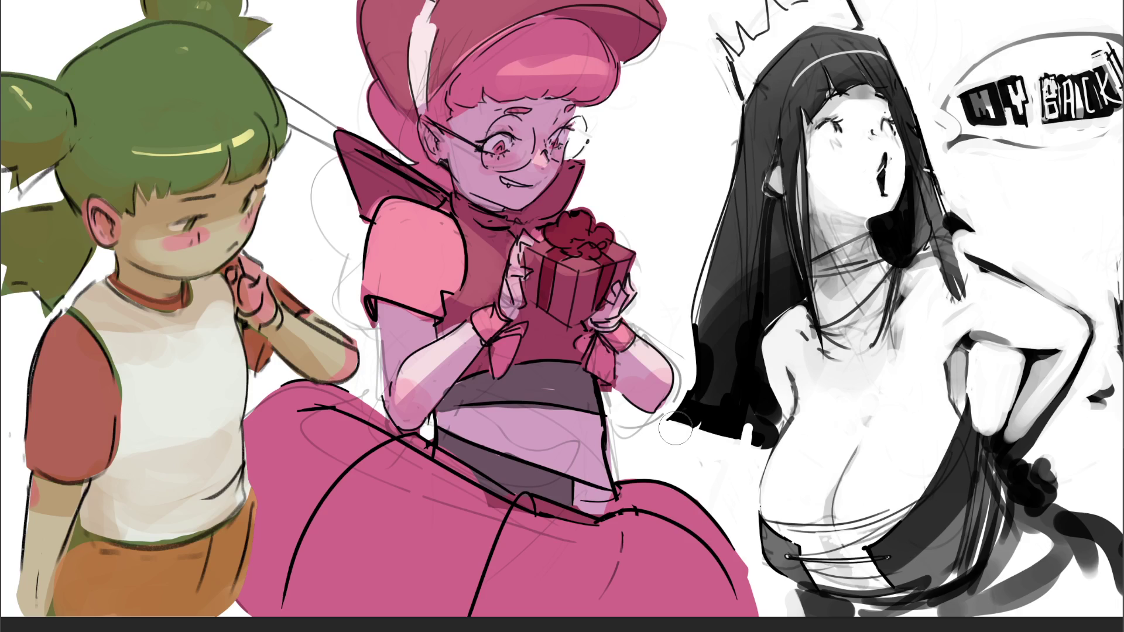
# Highlight and shade the skirt's upper band, central fold, right edges and lower-right area
pyautogui.moveTo(387, 475)
pyautogui.mouseDown()
pyautogui.moveTo(403, 487)
pyautogui.moveTo(673, 490)
pyautogui.moveTo(568, 559)
pyautogui.moveTo(500, 566)
pyautogui.moveTo(389, 498)
pyautogui.moveTo(404, 592)
pyautogui.moveTo(457, 609)
pyautogui.moveTo(355, 535)
pyautogui.moveTo(369, 462)
pyautogui.moveTo(299, 469)
pyautogui.moveTo(346, 448)
pyautogui.moveTo(293, 404)
pyautogui.moveTo(258, 515)
pyautogui.moveTo(351, 410)
pyautogui.moveTo(383, 433)
pyautogui.moveTo(257, 421)
pyautogui.moveTo(381, 474)
pyautogui.moveTo(351, 468)
pyautogui.moveTo(342, 520)
pyautogui.moveTo(390, 475)
pyautogui.moveTo(366, 541)
pyautogui.moveTo(415, 585)
pyautogui.moveTo(396, 470)
pyautogui.mouseUp()
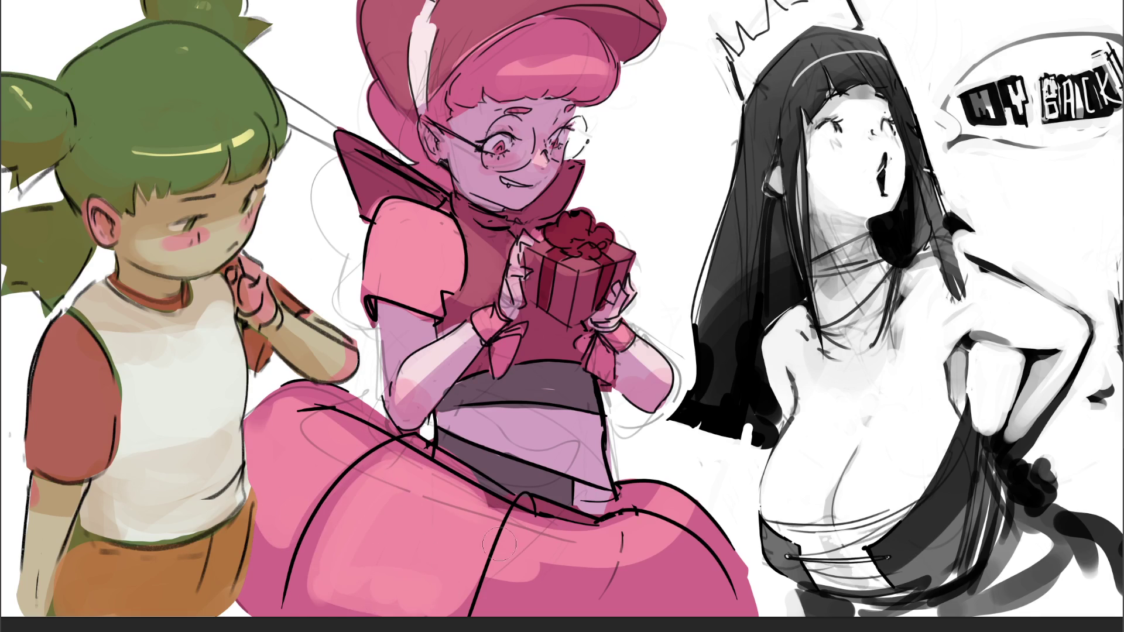
pyautogui.moveTo(518, 524); pyautogui.dragTo(471, 594)
pyautogui.moveTo(511, 626)
pyautogui.mouseDown()
pyautogui.moveTo(544, 580)
pyautogui.moveTo(621, 602)
pyautogui.moveTo(703, 562)
pyautogui.moveTo(691, 583)
pyautogui.mouseUp()
pyautogui.moveTo(646, 489); pyautogui.dragTo(688, 518)
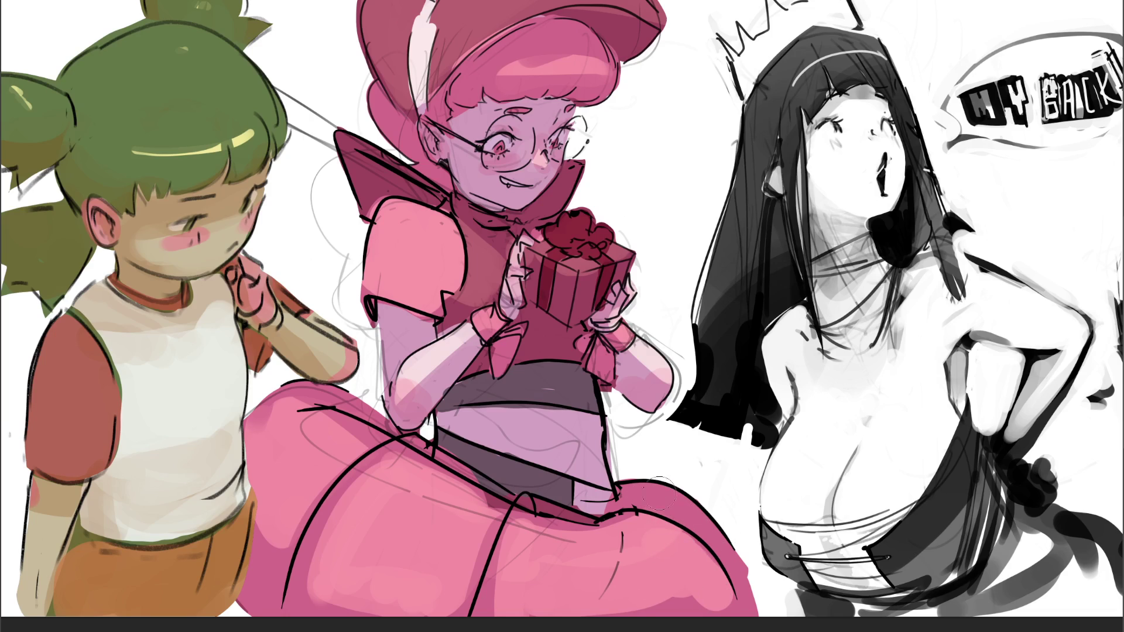
pyautogui.moveTo(698, 523)
pyautogui.mouseDown()
pyautogui.moveTo(641, 489)
pyautogui.moveTo(618, 514)
pyautogui.mouseUp()
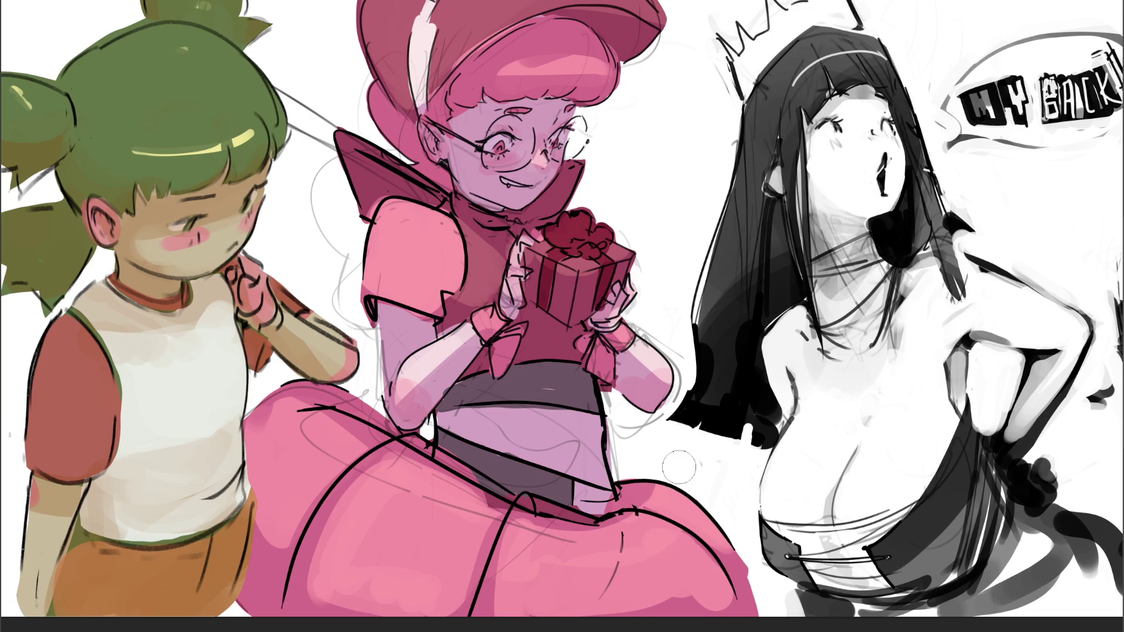
pyautogui.moveTo(739, 552); pyautogui.dragTo(756, 600)
# Try purple, dark grey and brown shadow tones on the girl, then return to magenta
pyautogui.hotkey('alt', 'BackSpace')
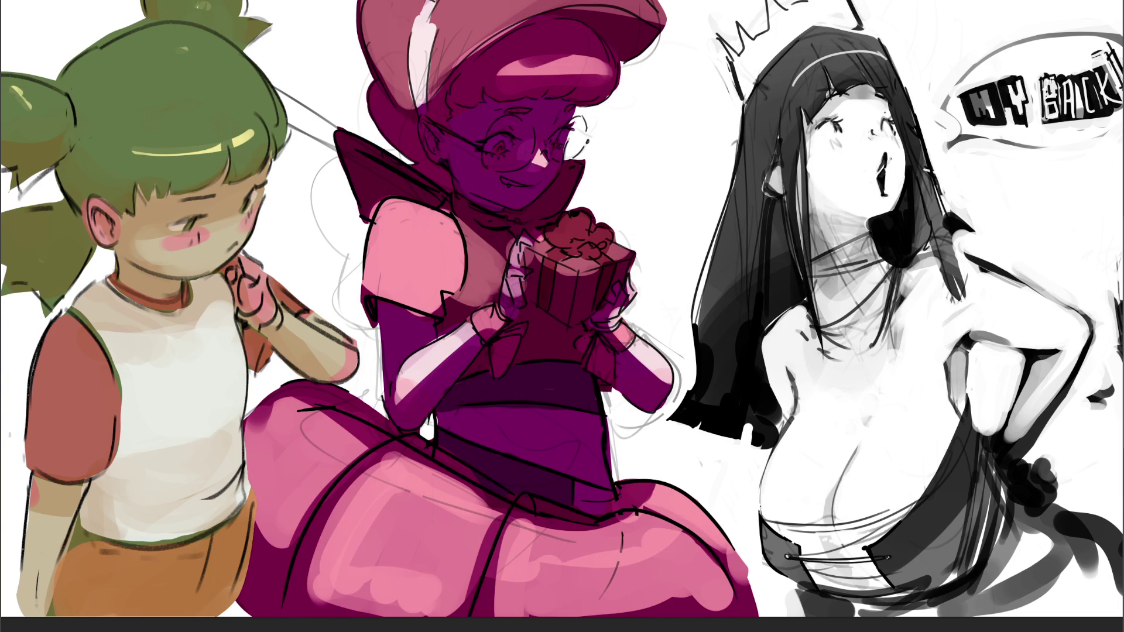
pyautogui.hotkey('ctrl', 'shift', 'u')
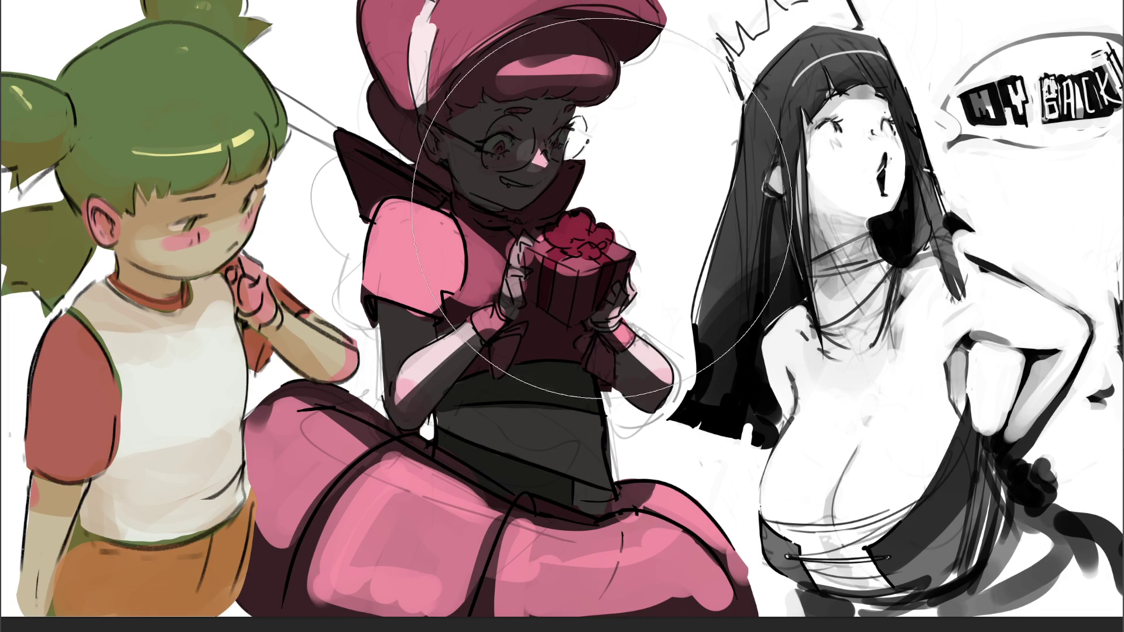
pyautogui.hotkey('shift', 'BackSpace')
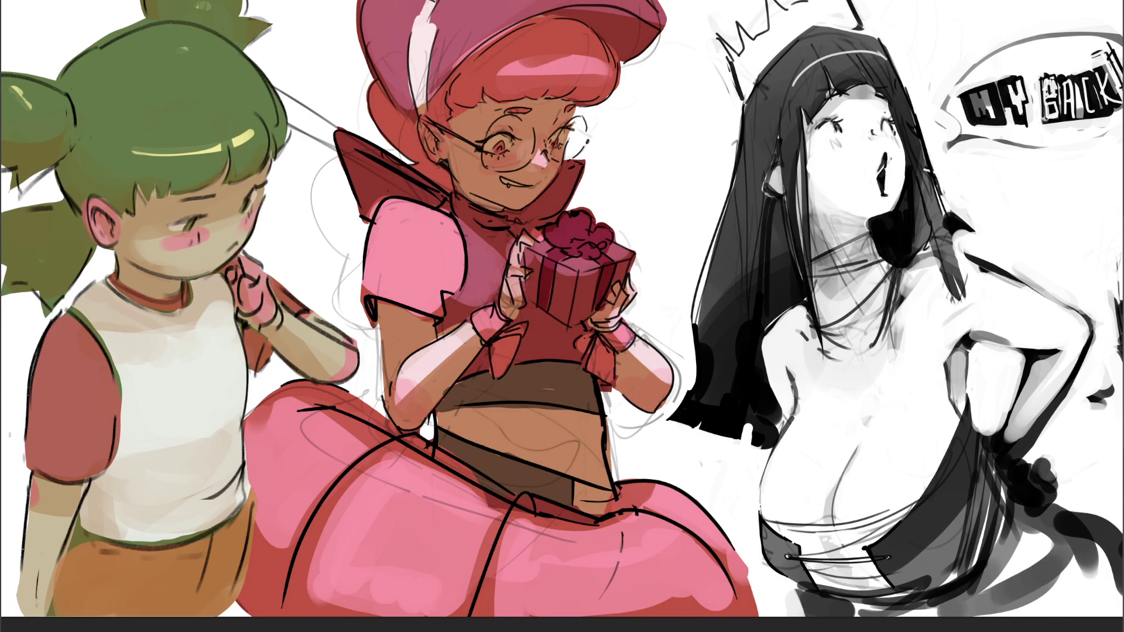
pyautogui.hotkey('shift', 'BackSpace')
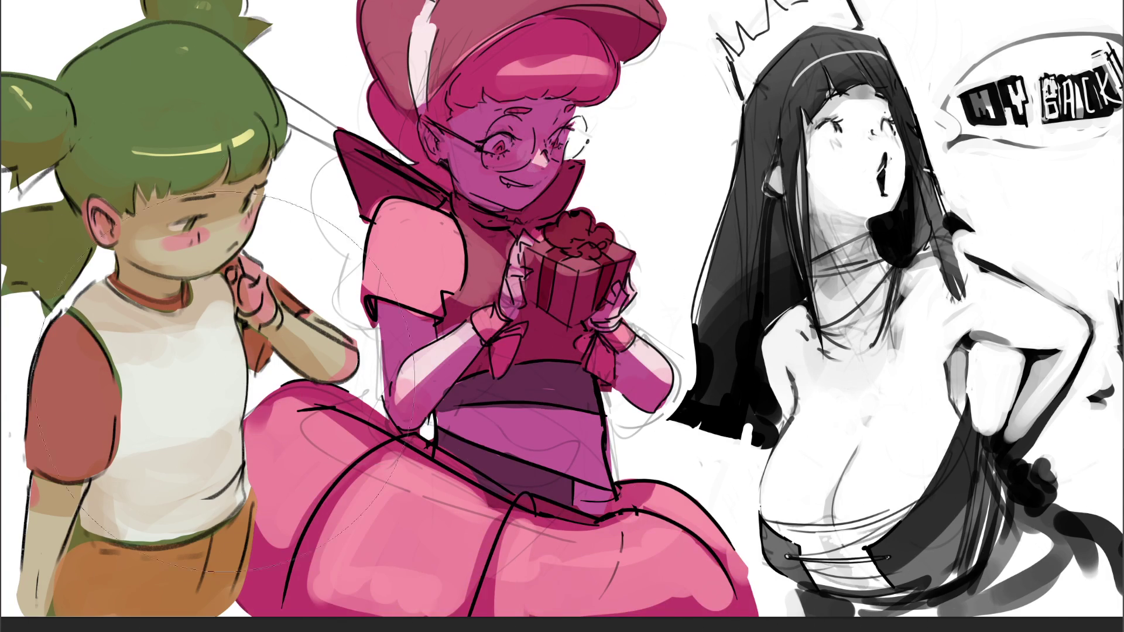
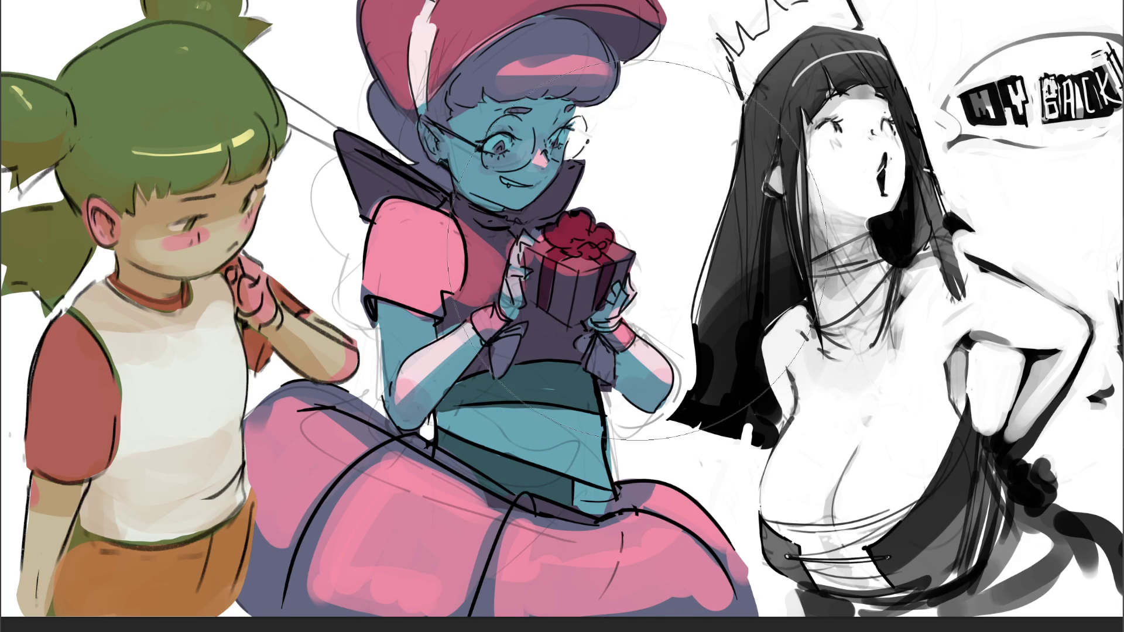
# With a smaller brush, paint the gift-holding thumb pink, deepen the bow red, and widen the skirt's pink
pyautogui.press('[')
pyautogui.press('[')
pyautogui.press('[')
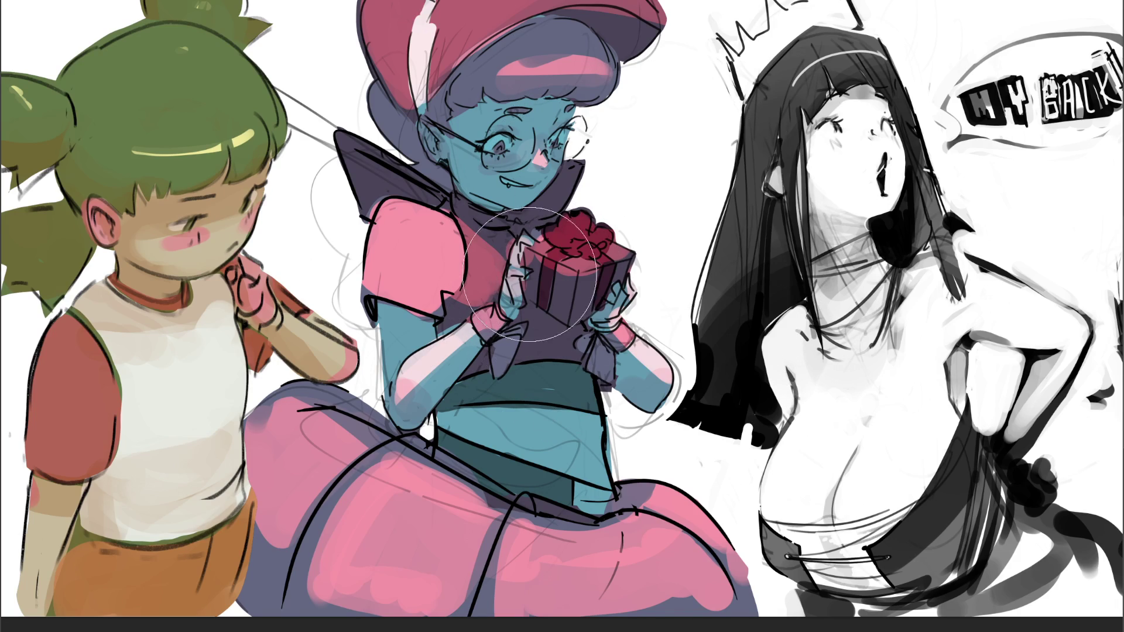
pyautogui.press('[')
pyautogui.press('[')
pyautogui.press('[')
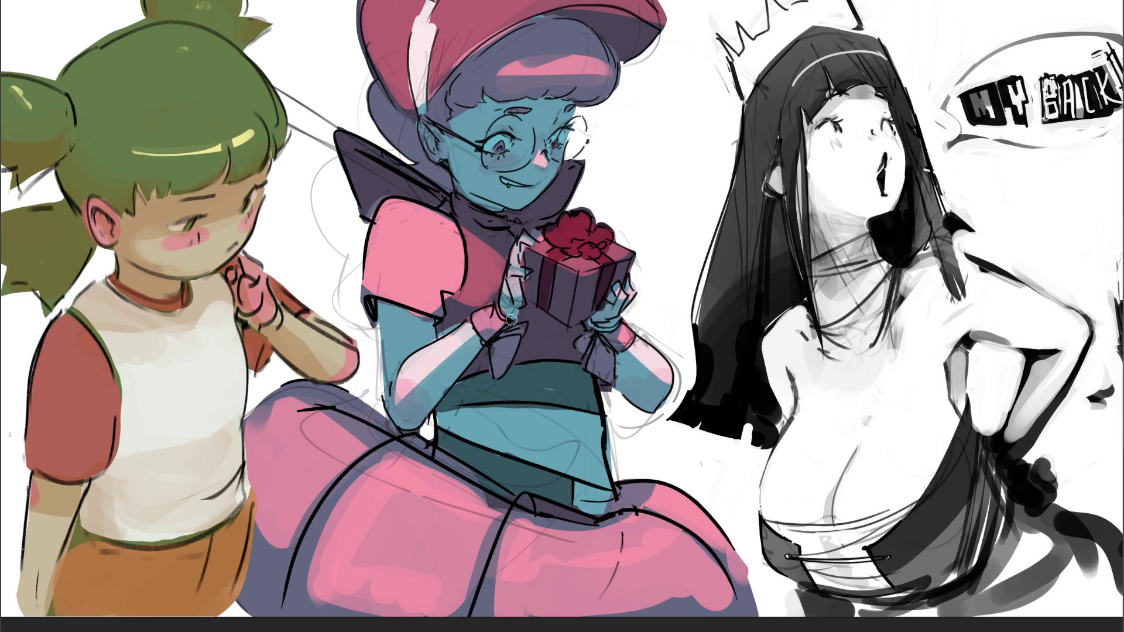
pyautogui.moveTo(511, 271); pyautogui.dragTo(527, 270)
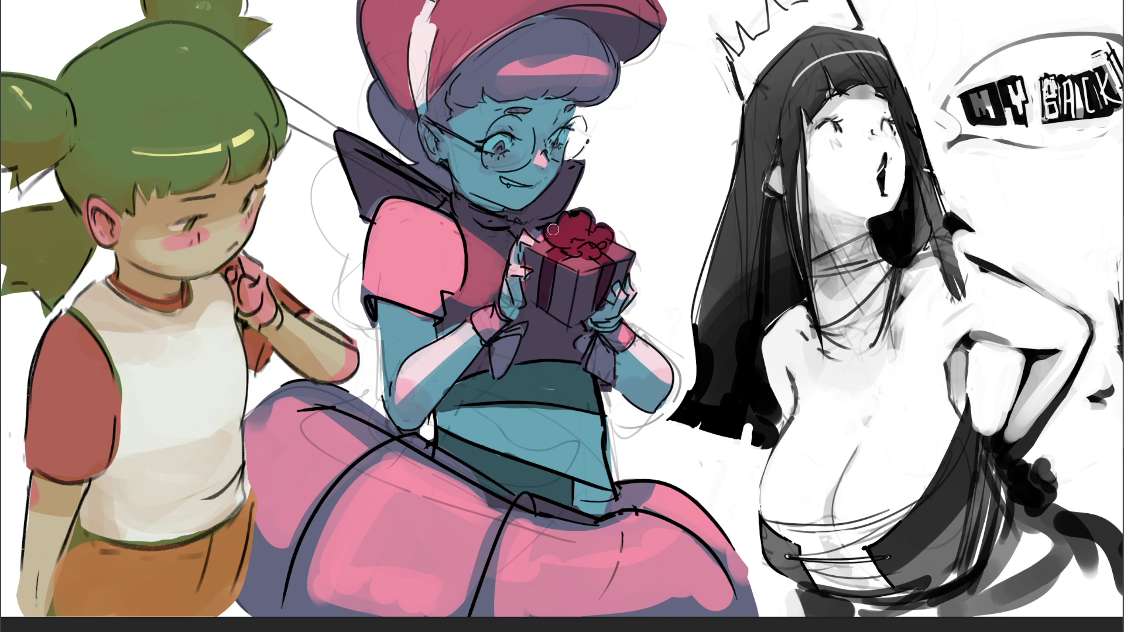
pyautogui.moveTo(556, 228); pyautogui.dragTo(578, 239)
pyautogui.moveTo(585, 251); pyautogui.dragTo(583, 245)
pyautogui.moveTo(401, 500)
pyautogui.mouseDown()
pyautogui.moveTo(396, 454)
pyautogui.moveTo(369, 527)
pyautogui.moveTo(351, 469)
pyautogui.moveTo(399, 585)
pyautogui.moveTo(430, 469)
pyautogui.moveTo(392, 515)
pyautogui.moveTo(357, 463)
pyautogui.moveTo(332, 460)
pyautogui.moveTo(275, 410)
pyautogui.moveTo(258, 421)
pyautogui.moveTo(293, 498)
pyautogui.moveTo(334, 463)
pyautogui.moveTo(319, 395)
pyautogui.moveTo(354, 506)
pyautogui.moveTo(498, 527)
pyautogui.moveTo(486, 568)
pyautogui.moveTo(501, 538)
pyautogui.moveTo(585, 556)
pyautogui.moveTo(703, 538)
pyautogui.moveTo(661, 582)
pyautogui.moveTo(729, 547)
pyautogui.moveTo(700, 569)
pyautogui.moveTo(726, 533)
pyautogui.moveTo(717, 524)
pyautogui.mouseUp()
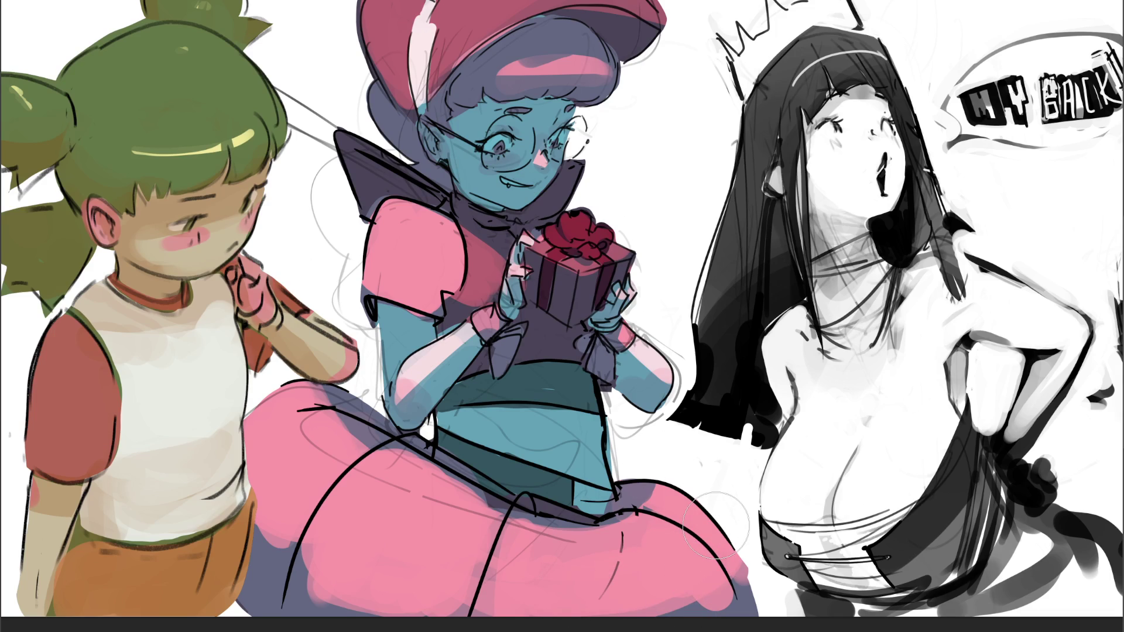
# Darken the hat's pink band with dark purple strokes and fill the collar edges with pink
pyautogui.press('[')
pyautogui.press('[')
pyautogui.press('[')
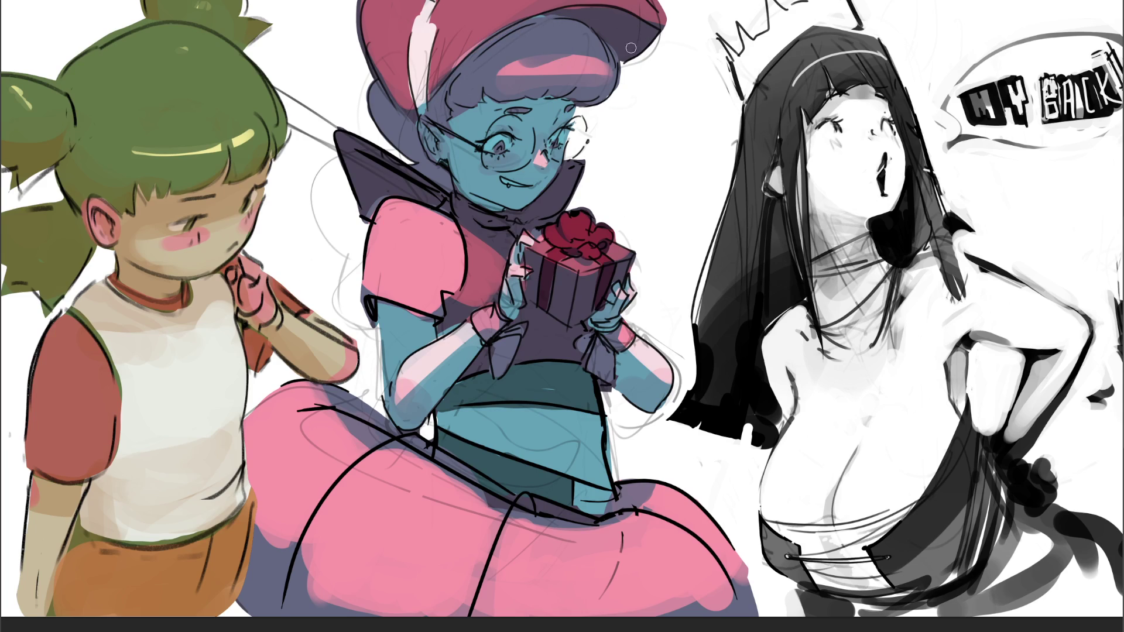
pyautogui.moveTo(586, 48)
pyautogui.mouseDown()
pyautogui.moveTo(498, 70)
pyautogui.moveTo(556, 59)
pyautogui.moveTo(573, 79)
pyautogui.mouseUp()
pyautogui.moveTo(501, 76); pyautogui.dragTo(605, 74)
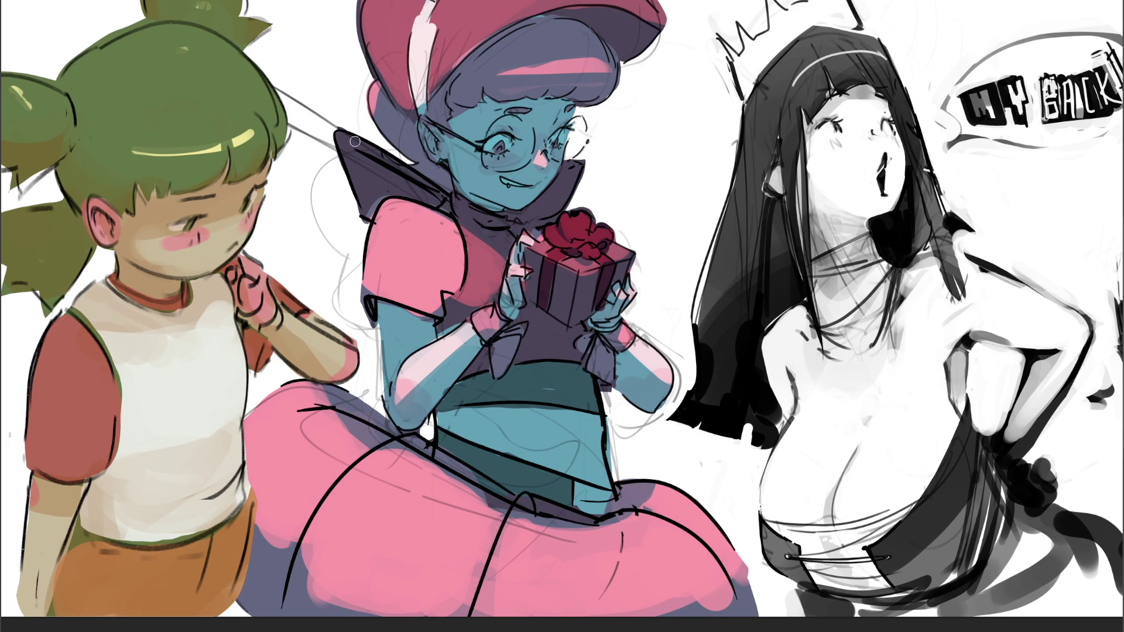
pyautogui.moveTo(338, 135); pyautogui.dragTo(379, 150)
pyautogui.moveTo(579, 162); pyautogui.dragTo(565, 177)
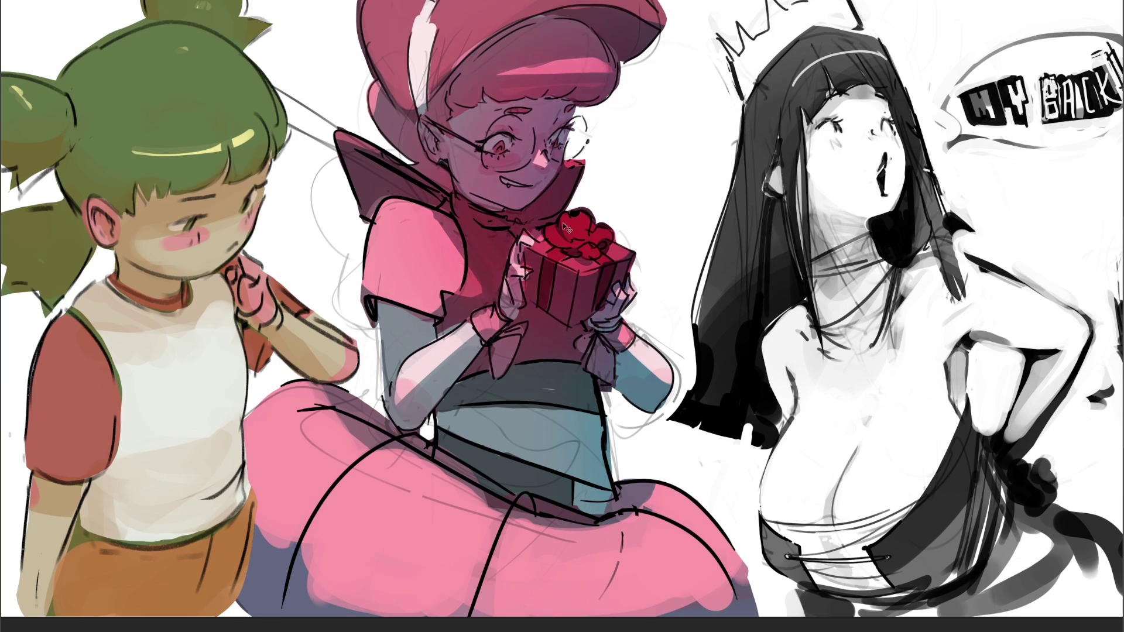
# Tint the collar and gift area magenta, saturate the skirt hot pink, and brighten the left lens
pyautogui.moveTo(554, 223)
pyautogui.mouseDown()
pyautogui.moveTo(526, 227)
pyautogui.moveTo(602, 233)
pyautogui.moveTo(433, 225)
pyautogui.mouseUp()
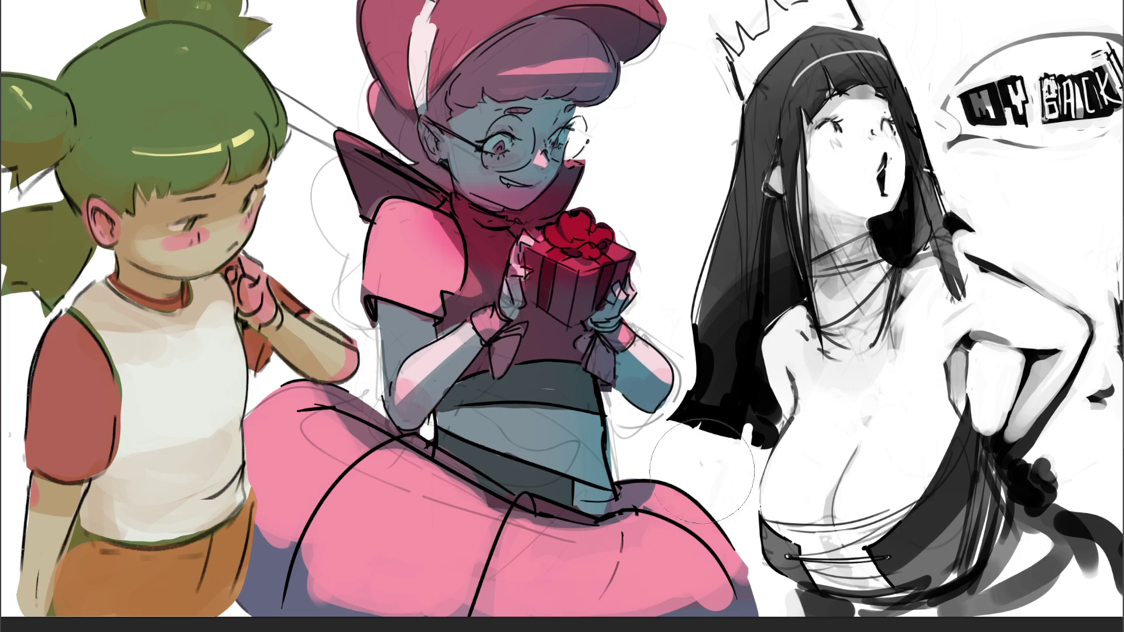
pyautogui.moveTo(703, 480); pyautogui.dragTo(621, 562)
pyautogui.moveTo(526, 580)
pyautogui.mouseDown()
pyautogui.moveTo(410, 539)
pyautogui.moveTo(305, 445)
pyautogui.moveTo(562, 433)
pyautogui.mouseUp()
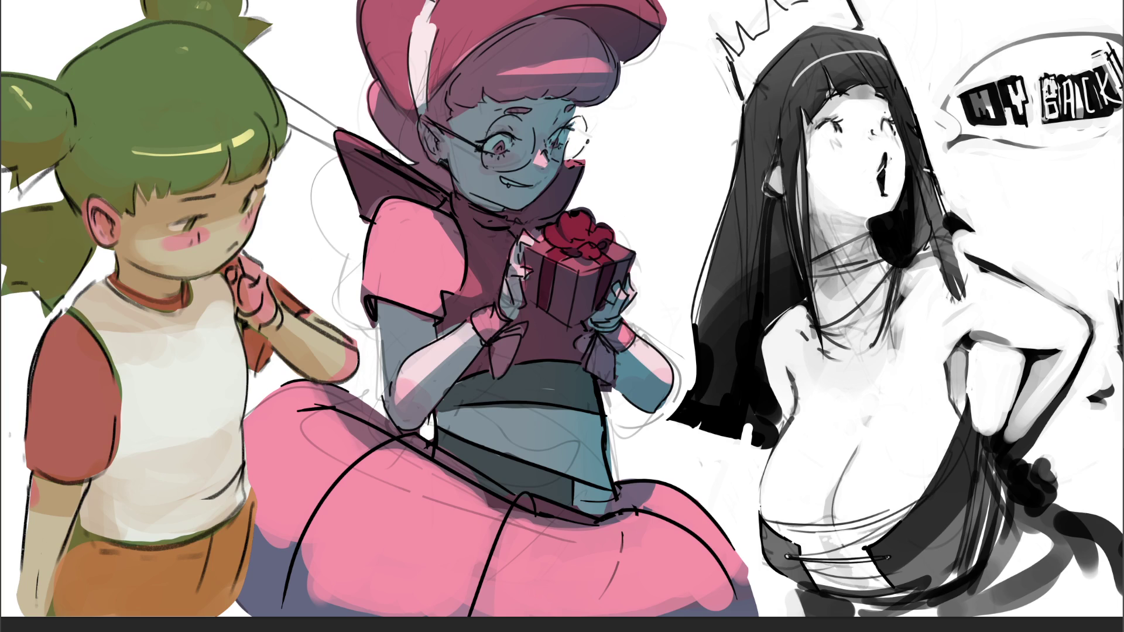
pyautogui.press('[')
pyautogui.press('[')
pyautogui.press('[')
pyautogui.moveTo(518, 142)
pyautogui.mouseDown()
pyautogui.moveTo(495, 158)
pyautogui.moveTo(530, 144)
pyautogui.mouseUp()
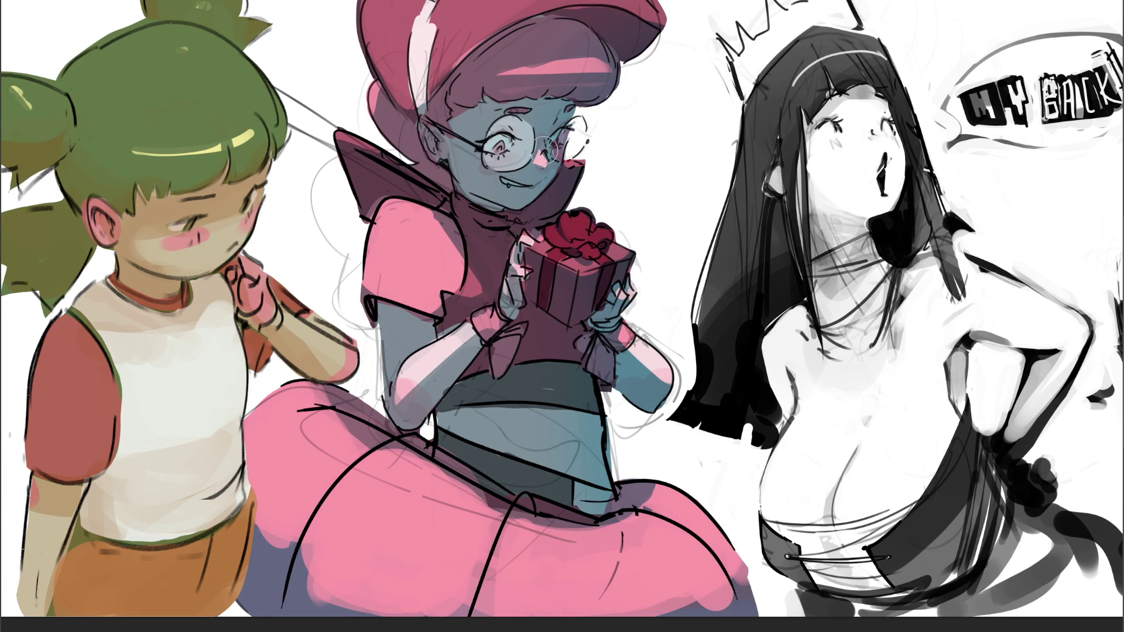
# Try a pink tint on the left lens, then recolour the lenses blue with a cyan glow nearby
pyautogui.click(521, 147)
pyautogui.moveTo(521, 147)
pyautogui.mouseDown()
pyautogui.moveTo(497, 140)
pyautogui.moveTo(515, 159)
pyautogui.mouseUp()
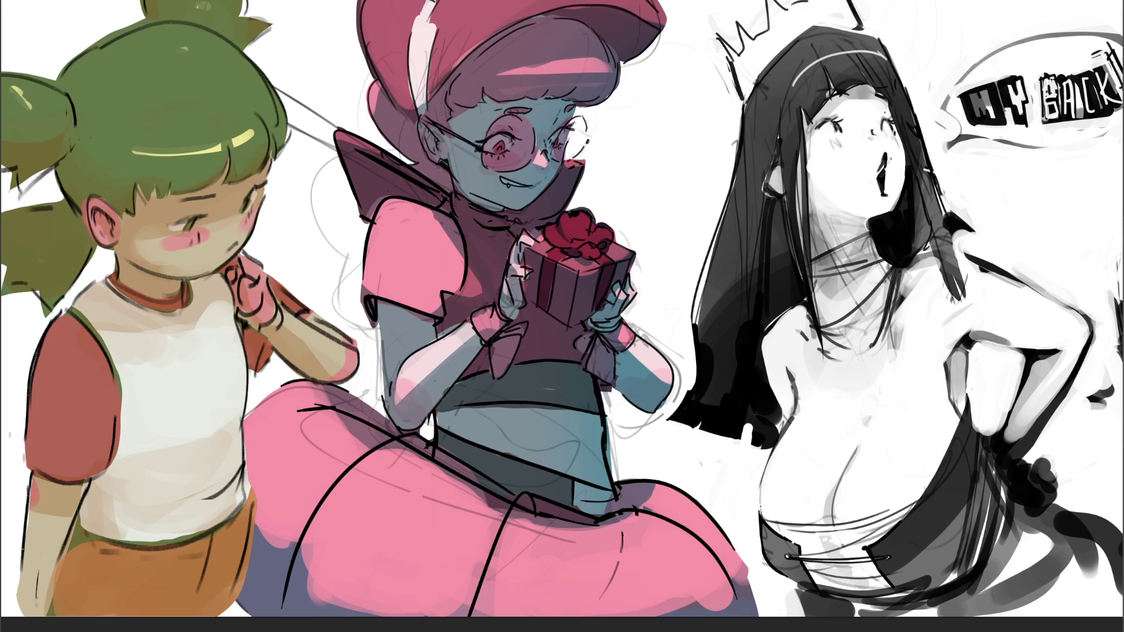
pyautogui.hotkey('ctrl', 'z')
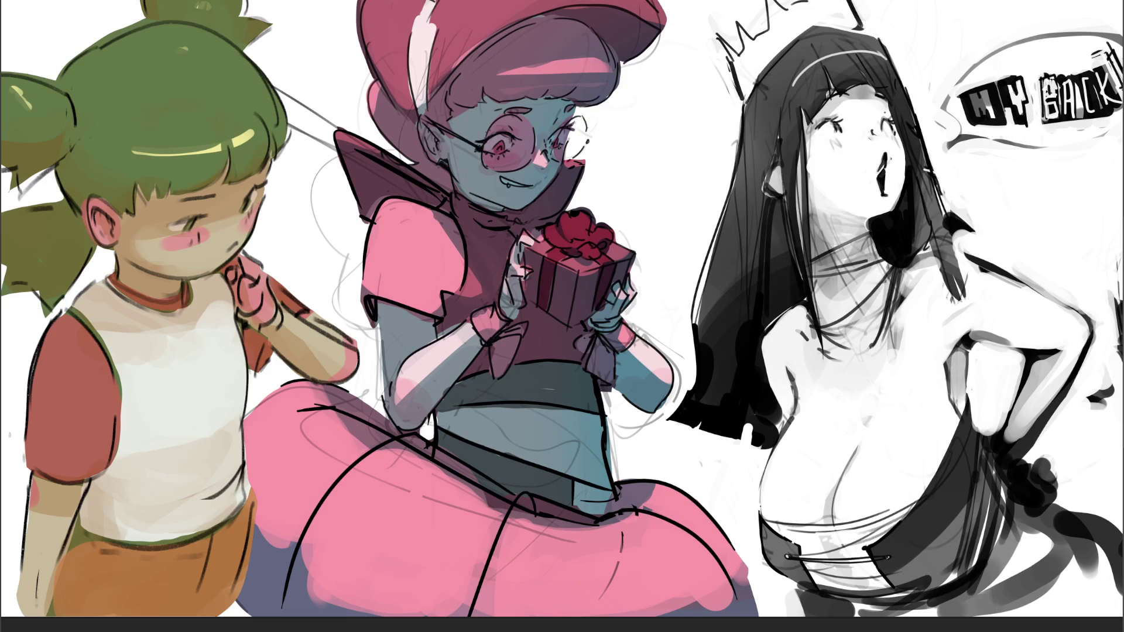
pyautogui.hotkey('ctrl', 'shift', 'z')
pyautogui.hotkey('ctrl', 'z')
pyautogui.hotkey('ctrl', 'shift', 'z')
pyautogui.hotkey('ctrl', 'shift', 'z')
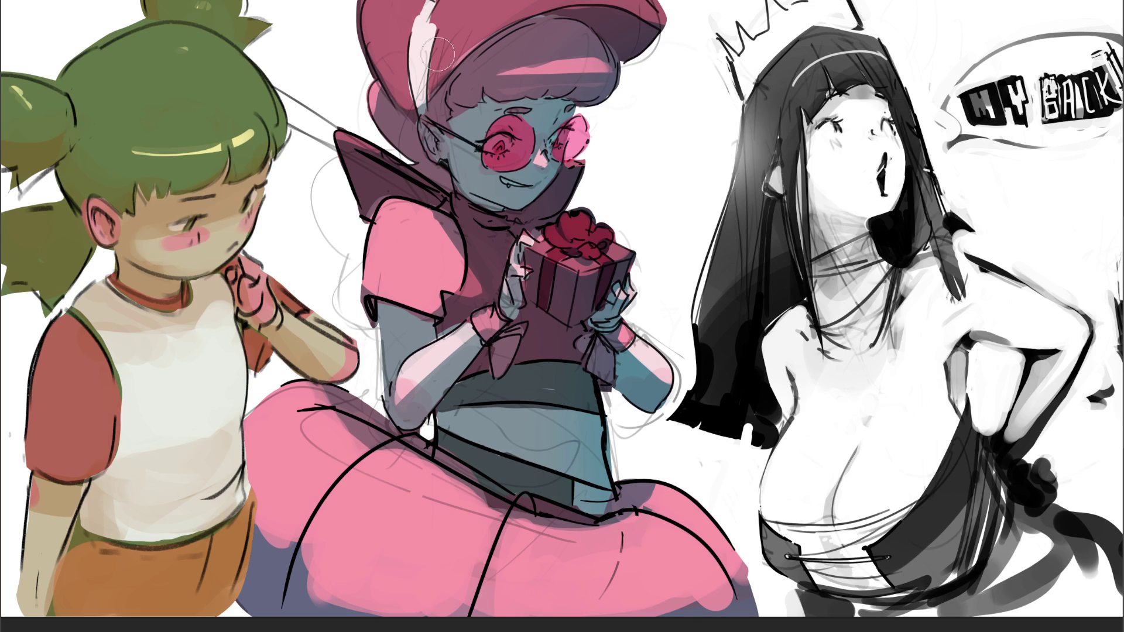
pyautogui.hotkey('ctrl', 'z')
pyautogui.click(694, 138)
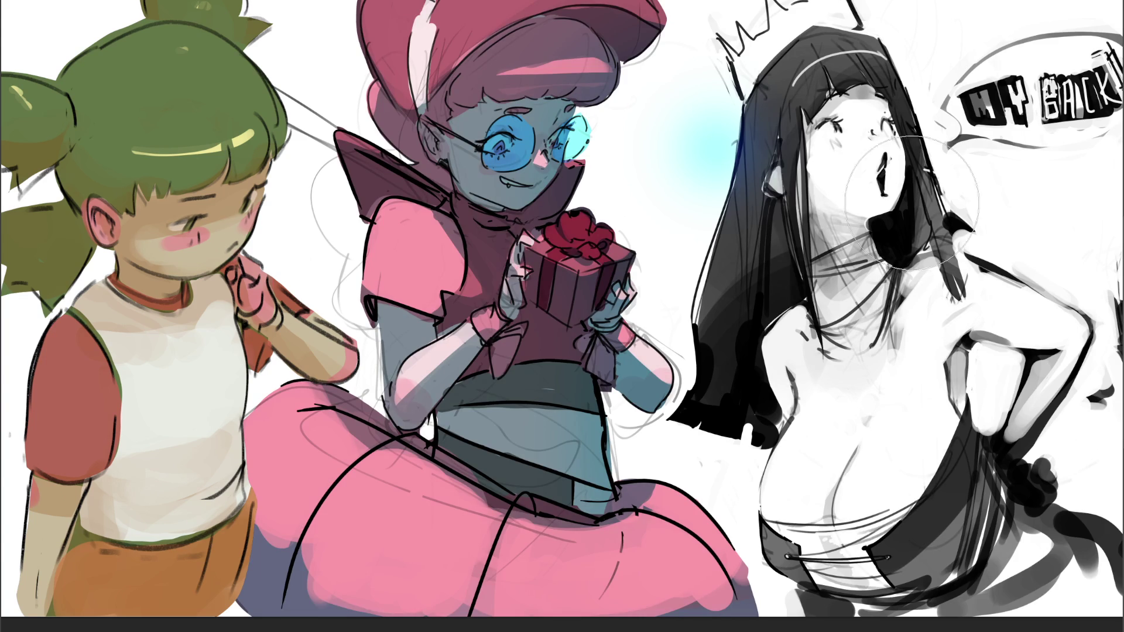
# Erase the cyan glow, darken the hair, repaint the lenses yellow-green, and touch up the shoulder
pyautogui.moveTo(738, 117)
pyautogui.mouseDown()
pyautogui.moveTo(708, 141)
pyautogui.moveTo(773, 184)
pyautogui.moveTo(691, 122)
pyautogui.moveTo(673, 152)
pyautogui.moveTo(690, 95)
pyautogui.moveTo(698, 86)
pyautogui.moveTo(755, 122)
pyautogui.moveTo(820, 76)
pyautogui.moveTo(876, 274)
pyautogui.moveTo(784, 234)
pyautogui.moveTo(773, 176)
pyautogui.moveTo(688, 111)
pyautogui.moveTo(779, 264)
pyautogui.moveTo(890, 223)
pyautogui.moveTo(881, 151)
pyautogui.moveTo(922, 363)
pyautogui.moveTo(996, 281)
pyautogui.moveTo(960, 246)
pyautogui.moveTo(963, 290)
pyautogui.moveTo(866, 71)
pyautogui.moveTo(778, 35)
pyautogui.moveTo(720, 176)
pyautogui.moveTo(872, 281)
pyautogui.moveTo(913, 362)
pyautogui.moveTo(761, 263)
pyautogui.moveTo(790, 278)
pyautogui.mouseUp()
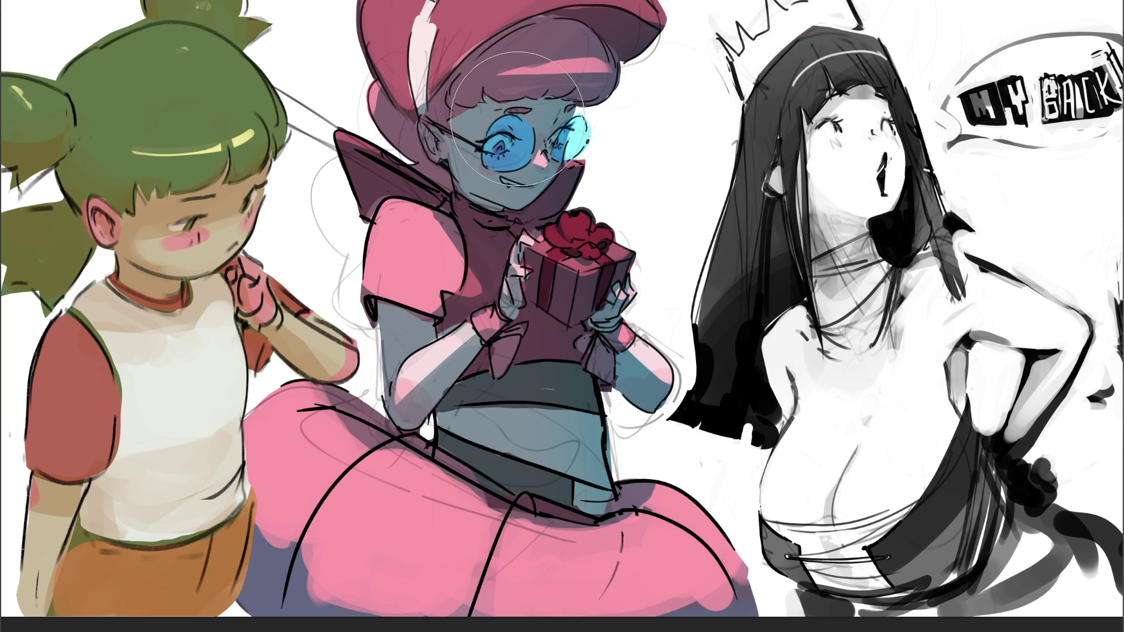
pyautogui.moveTo(515, 114)
pyautogui.mouseDown()
pyautogui.moveTo(497, 146)
pyautogui.moveTo(568, 135)
pyautogui.mouseUp()
pyautogui.moveTo(784, 412); pyautogui.dragTo(790, 386)
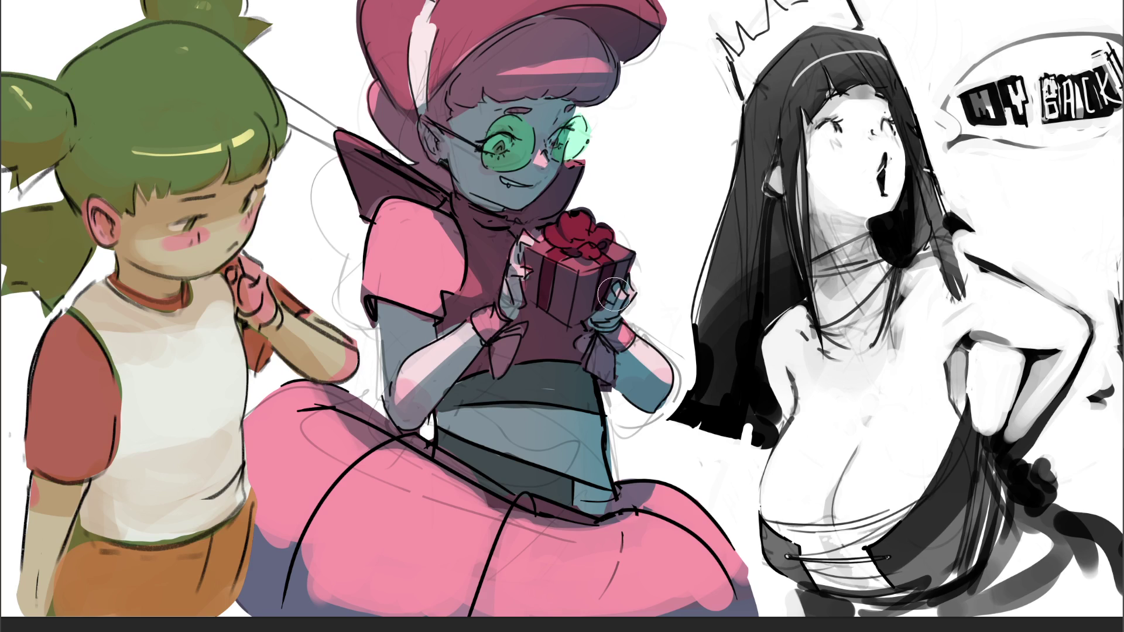
# Shift the lens colour to orange-red and repaint the lenses, undoing the deeper tone
pyautogui.hotkey('ctrl', 'u')
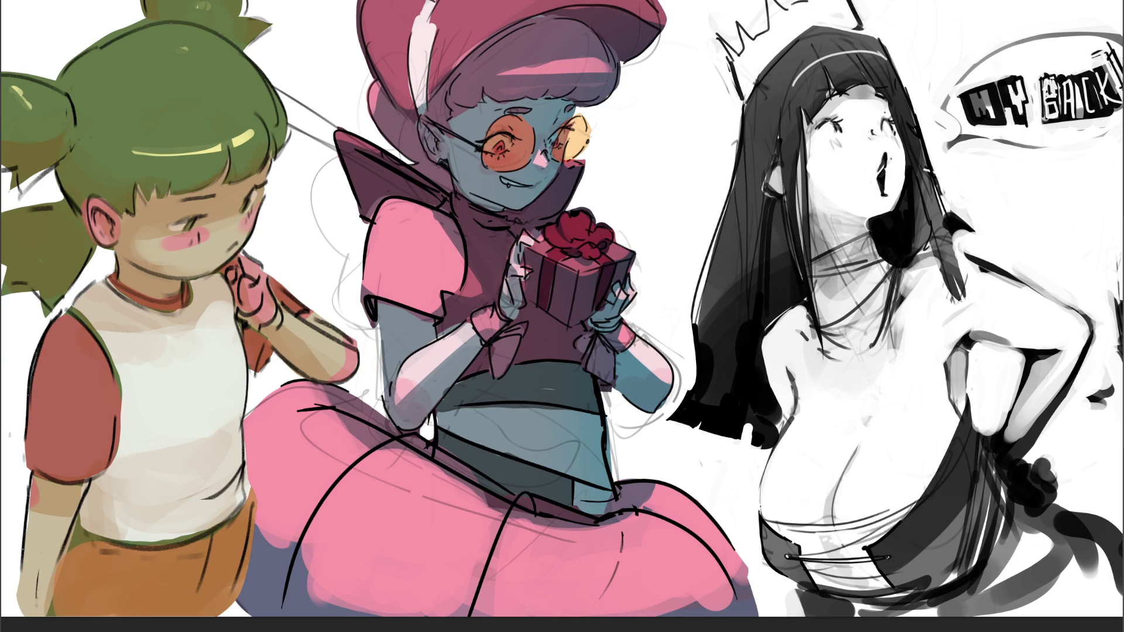
pyautogui.moveTo(591, 126); pyautogui.dragTo(577, 141)
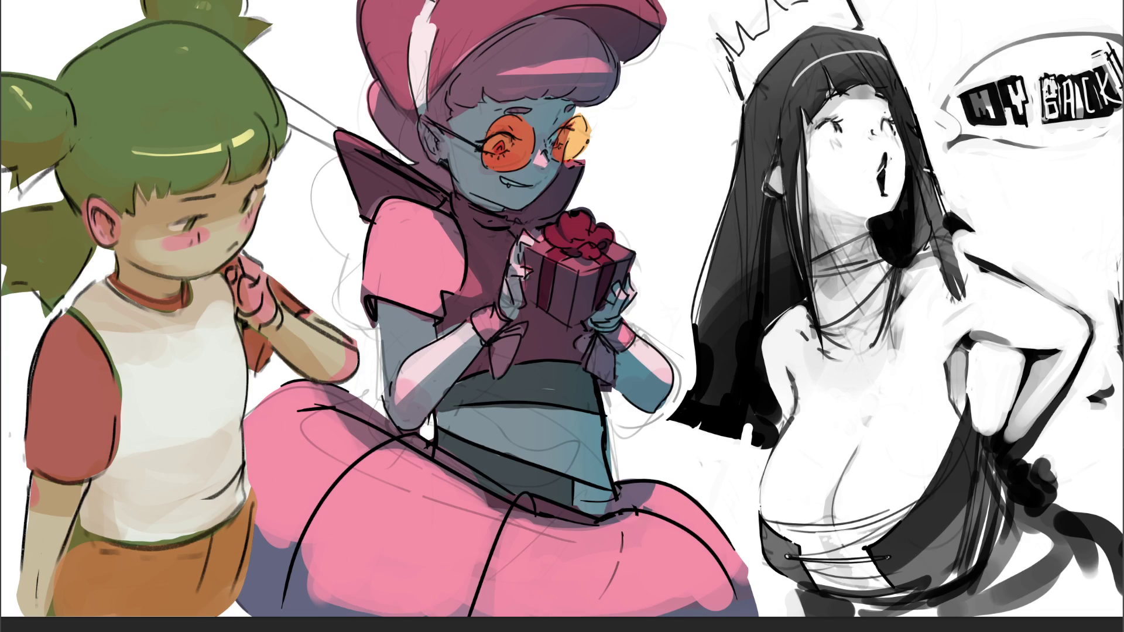
pyautogui.moveTo(571, 137); pyautogui.dragTo(504, 143)
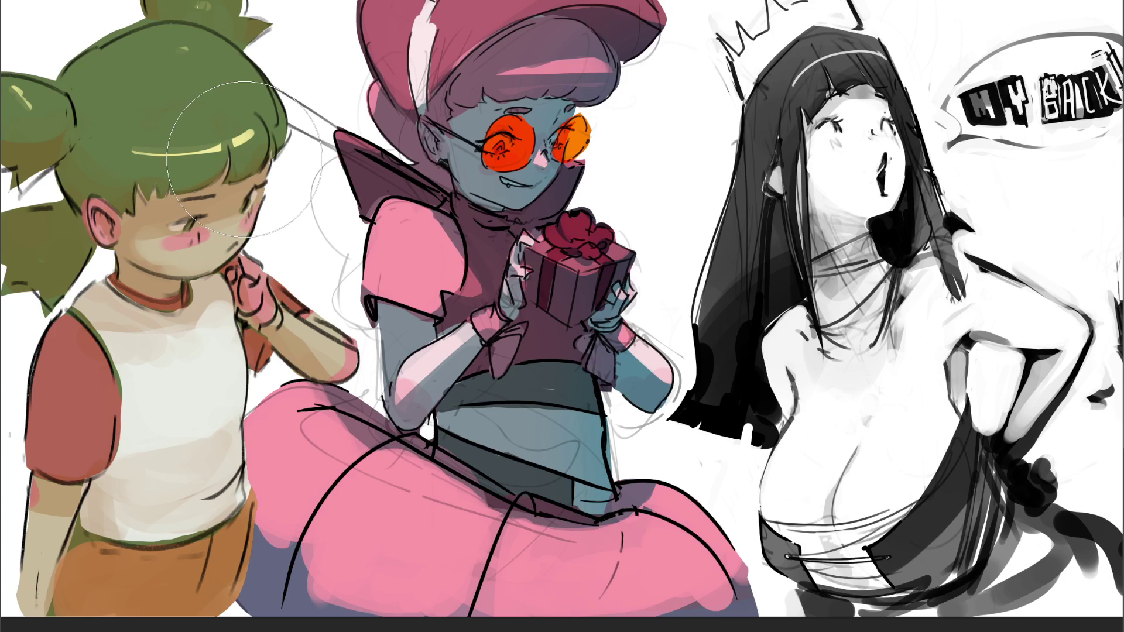
pyautogui.hotkey('ctrl', 'z')
pyautogui.hotkey('ctrl', 'z')
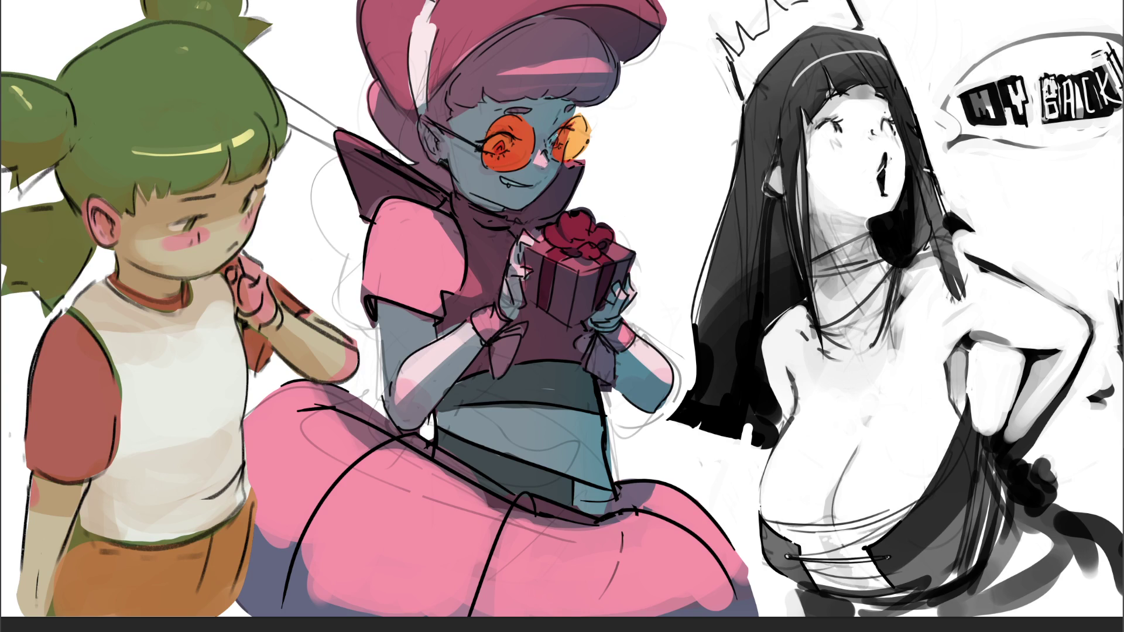
# Draw a dark line along the nose's left edge and a red rim-light line across the hair
pyautogui.moveTo(533, 149); pyautogui.dragTo(541, 163)
pyautogui.hotkey('ctrl', 'z')
pyautogui.hotkey('ctrl', 'shift', 'z')
pyautogui.moveTo(497, 74); pyautogui.dragTo(602, 74)
# Add red-orange rim-light strokes over the hair, collar edge, left forearm and skirt's upper edge
pyautogui.moveTo(498, 76); pyautogui.dragTo(590, 56)
pyautogui.moveTo(431, 213); pyautogui.dragTo(465, 261)
pyautogui.moveTo(627, 351); pyautogui.dragTo(676, 386)
pyautogui.hotkey('ctrl', 'z')
pyautogui.moveTo(475, 333); pyautogui.dragTo(402, 401)
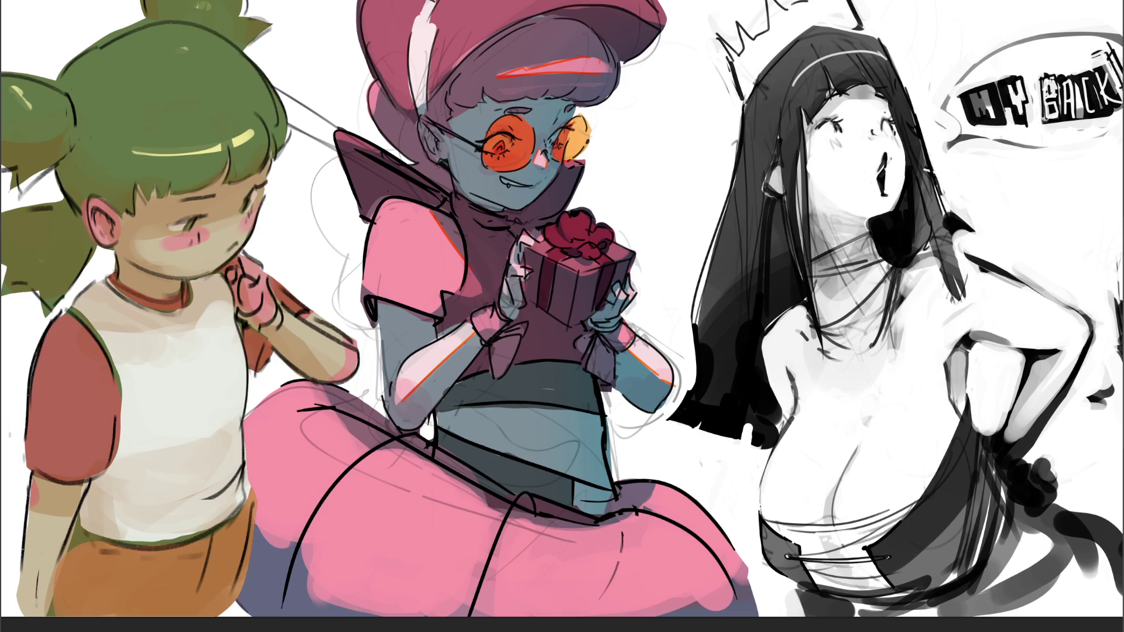
pyautogui.moveTo(615, 523); pyautogui.dragTo(595, 532)
pyautogui.moveTo(480, 498); pyautogui.dragTo(432, 463)
pyautogui.moveTo(337, 412); pyautogui.dragTo(355, 438)
# Repaint the dark purple hair around the pink sleeve and arm, erasing stray parts
pyautogui.press(']')
pyautogui.press(']')
pyautogui.press(']')
pyautogui.moveTo(349, 205); pyautogui.dragTo(349, 252)
pyautogui.press('[')
pyautogui.press('[')
pyautogui.press('[')
pyautogui.moveTo(359, 295)
pyautogui.mouseDown()
pyautogui.moveTo(375, 346)
pyautogui.moveTo(319, 310)
pyautogui.moveTo(345, 325)
pyautogui.moveTo(361, 312)
pyautogui.mouseUp()
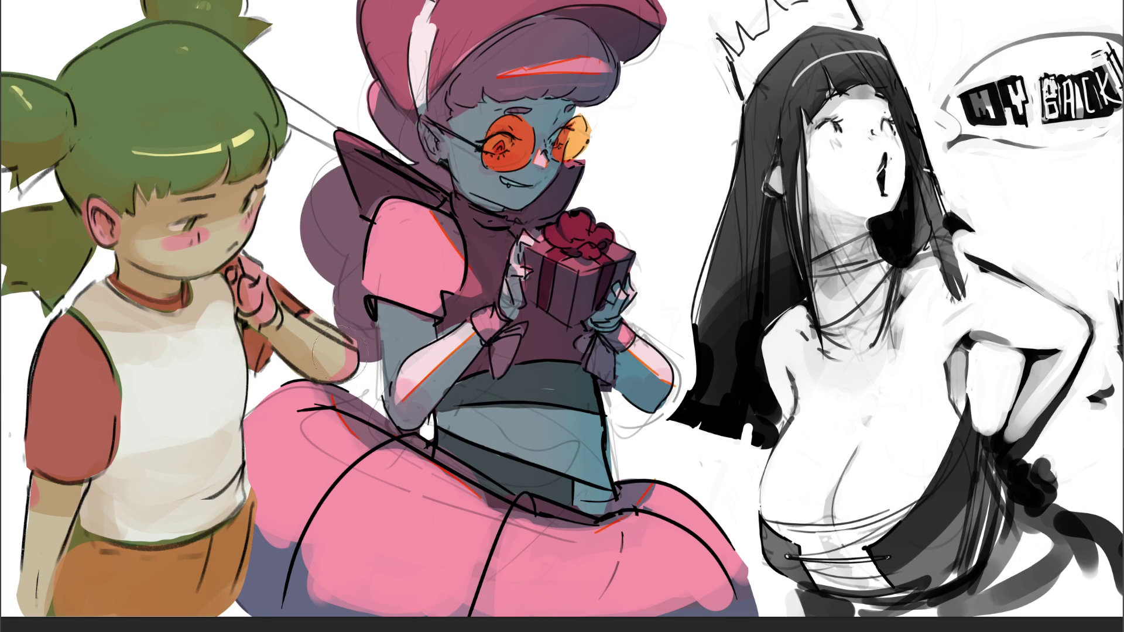
pyautogui.moveTo(355, 357)
pyautogui.mouseDown()
pyautogui.moveTo(337, 346)
pyautogui.moveTo(363, 316)
pyautogui.moveTo(351, 316)
pyautogui.moveTo(357, 345)
pyautogui.mouseUp()
pyautogui.moveTo(327, 299)
pyautogui.mouseDown()
pyautogui.moveTo(363, 317)
pyautogui.moveTo(375, 340)
pyautogui.moveTo(345, 316)
pyautogui.mouseUp()
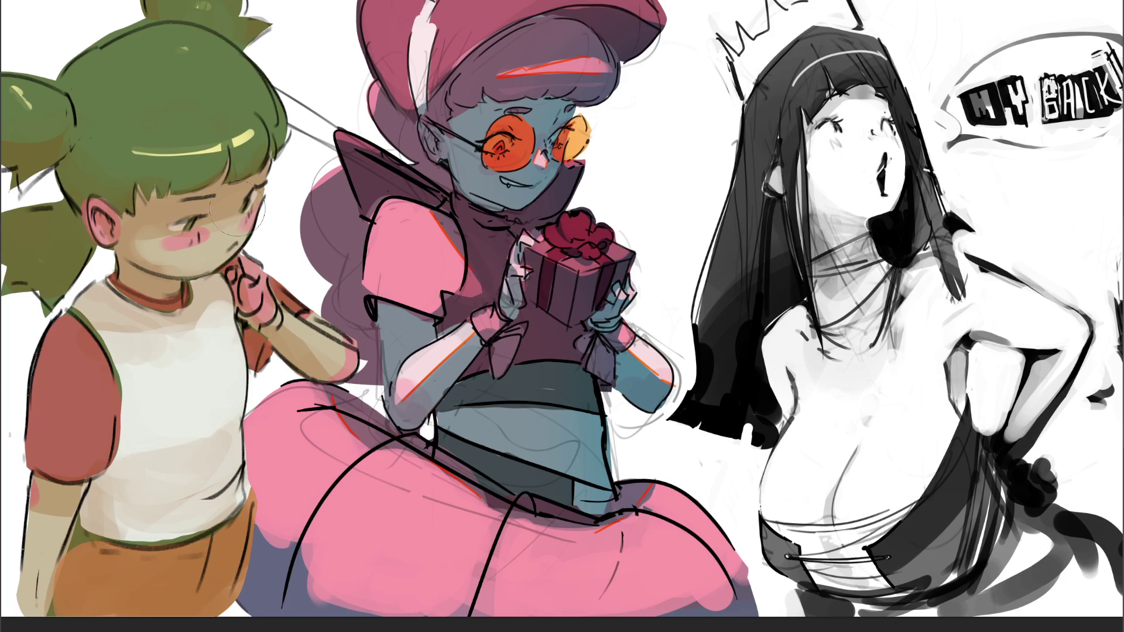
# Test pink over the hair beside the collar, then undo it
pyautogui.moveTo(302, 178)
pyautogui.mouseDown()
pyautogui.moveTo(328, 196)
pyautogui.moveTo(306, 165)
pyautogui.moveTo(309, 185)
pyautogui.moveTo(349, 213)
pyautogui.mouseUp()
pyautogui.hotkey('ctrl', 'z')
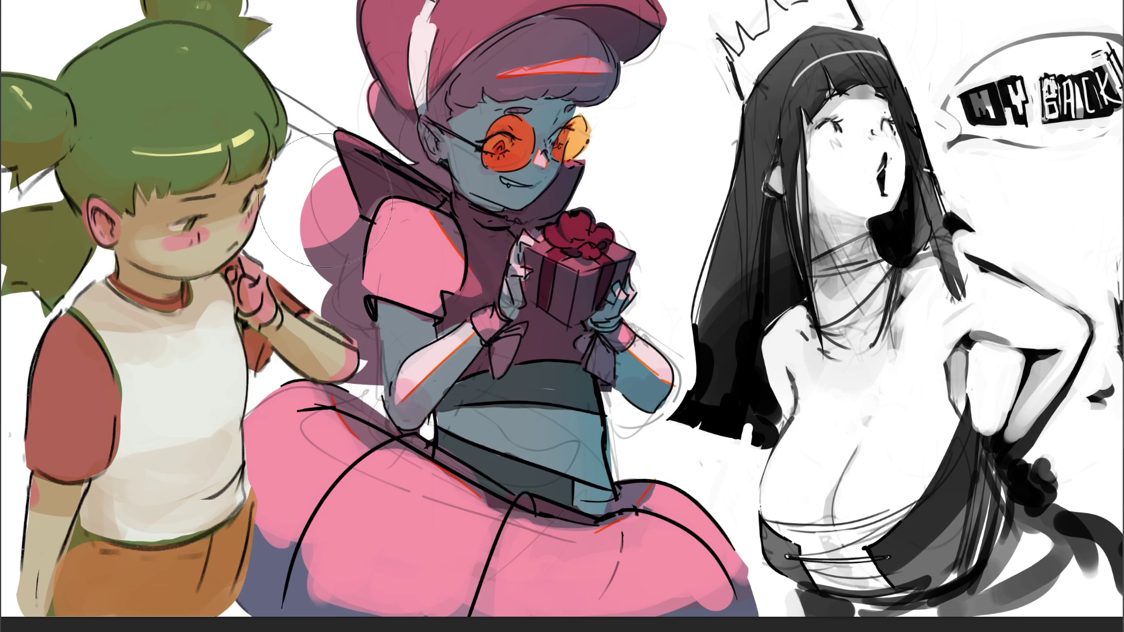
pyautogui.hotkey('ctrl', 'z')
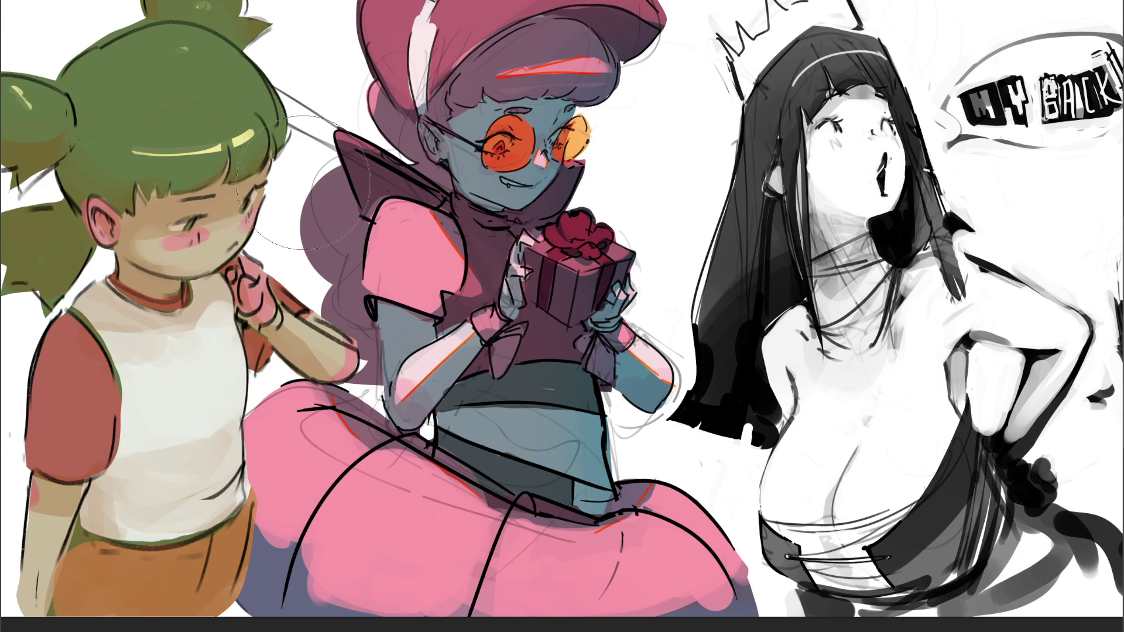
# Cover a trial orange dab in pink, then highlight the left forearm light pink and bangs mauve
pyautogui.click(330, 208)
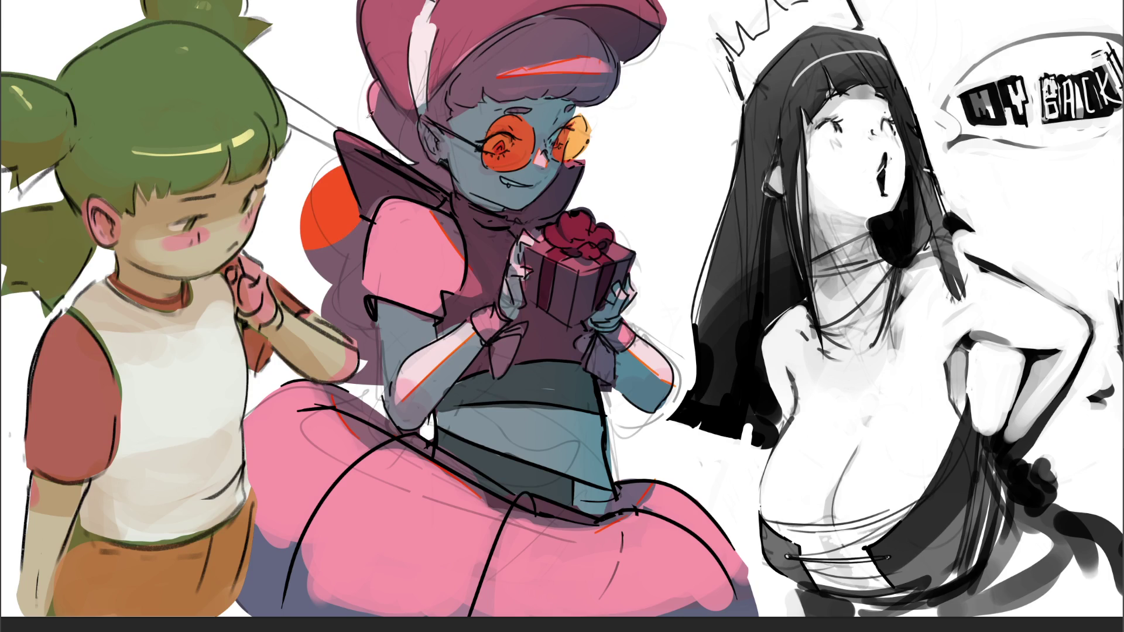
pyautogui.click(329, 206)
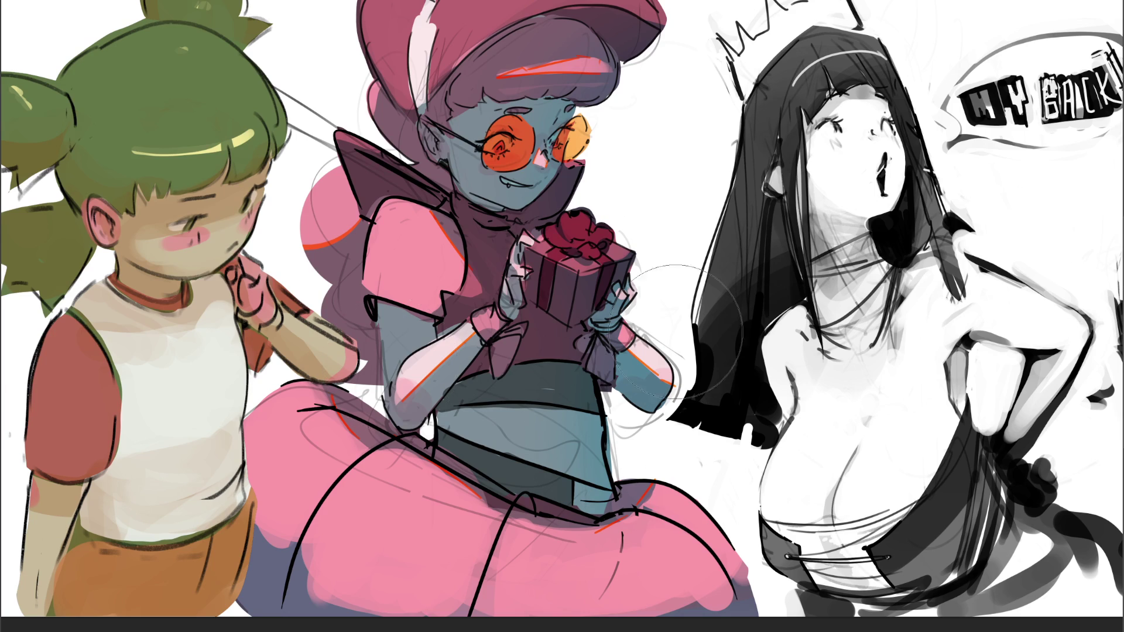
pyautogui.press('[')
pyautogui.press('[')
pyautogui.press('[')
pyautogui.press('[')
pyautogui.press('[')
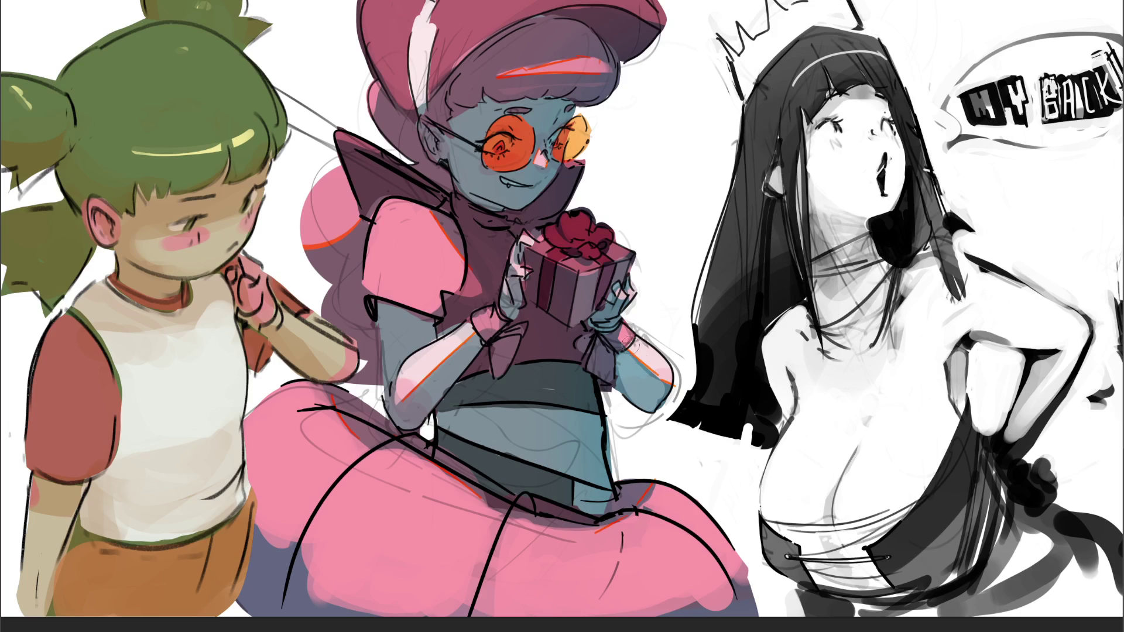
pyautogui.moveTo(477, 338)
pyautogui.mouseDown()
pyautogui.moveTo(406, 422)
pyautogui.moveTo(429, 387)
pyautogui.mouseUp()
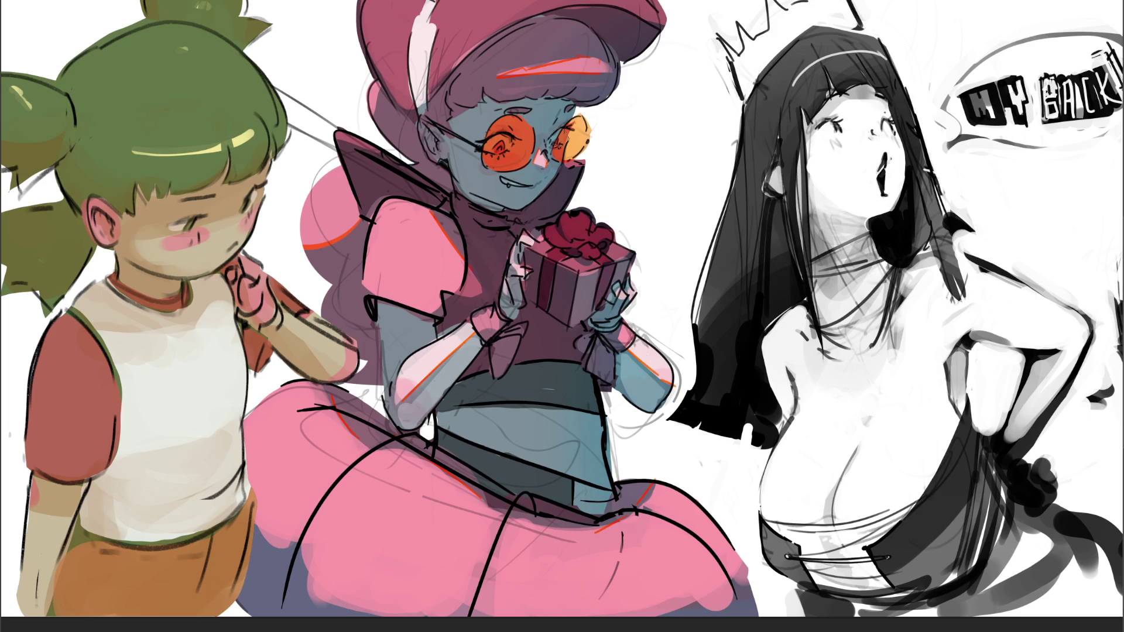
pyautogui.moveTo(506, 92); pyautogui.dragTo(598, 86)
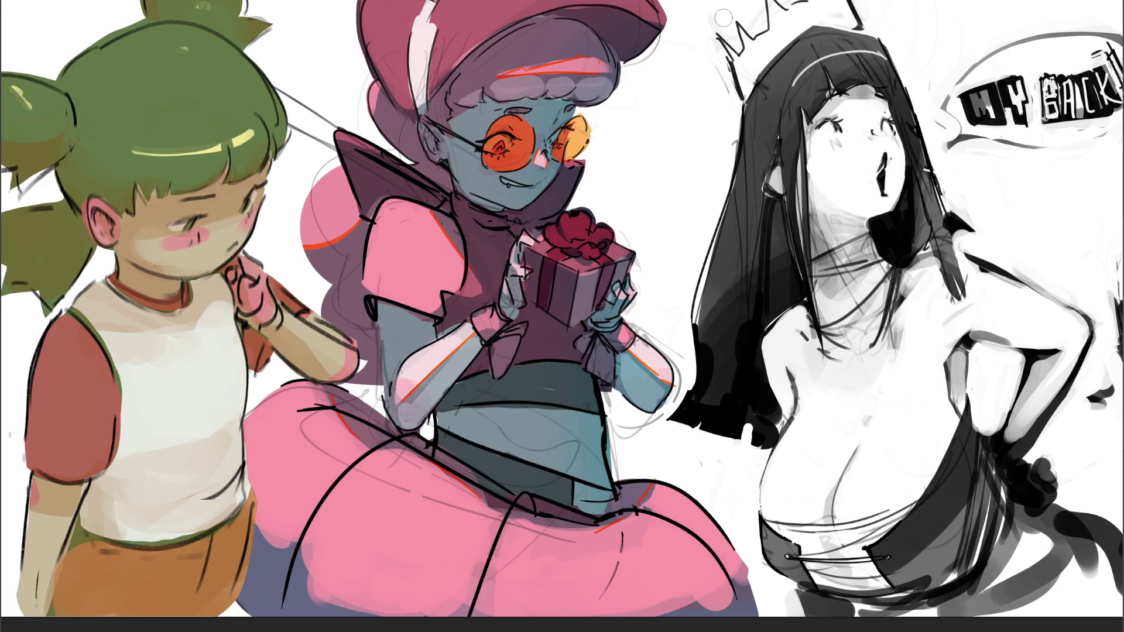
# Undo the recent bang highlight and gift-box stroke, then try and undo another light bang stroke
pyautogui.click(960, 122)
pyautogui.hotkey('ctrl', 'z')
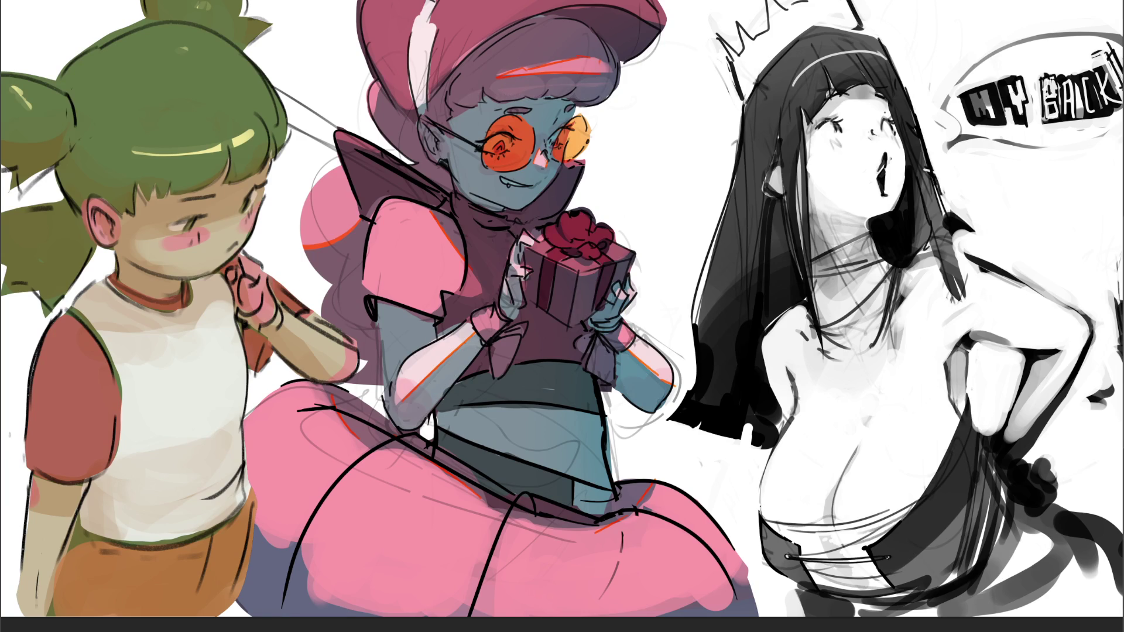
pyautogui.hotkey('ctrl', 'z')
pyautogui.moveTo(603, 77); pyautogui.dragTo(479, 80)
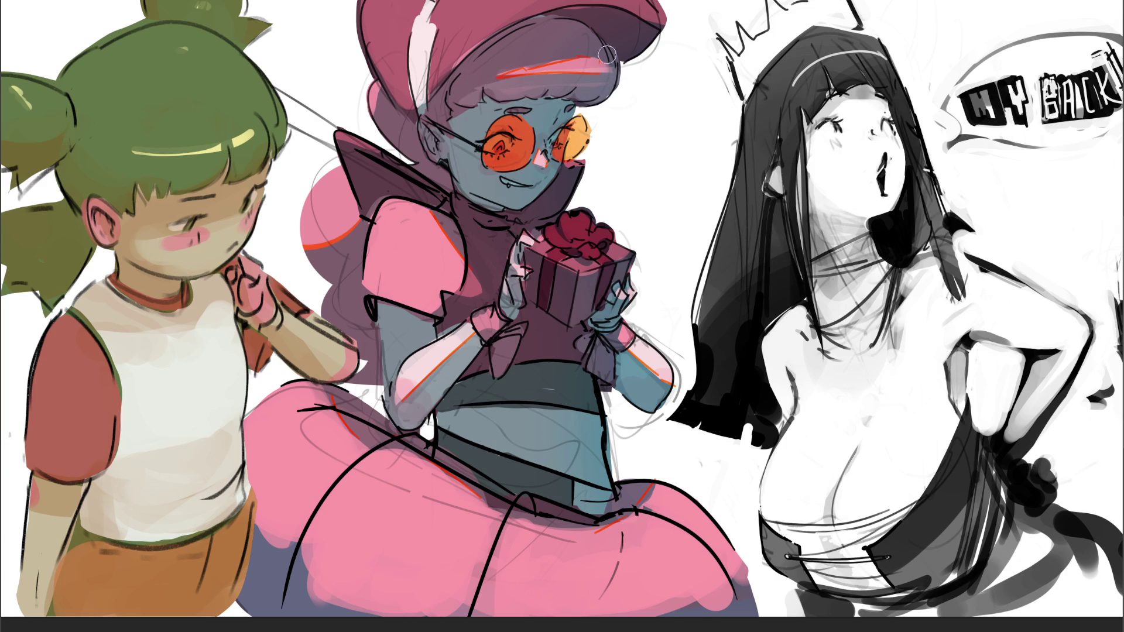
pyautogui.hotkey('ctrl', 'z')
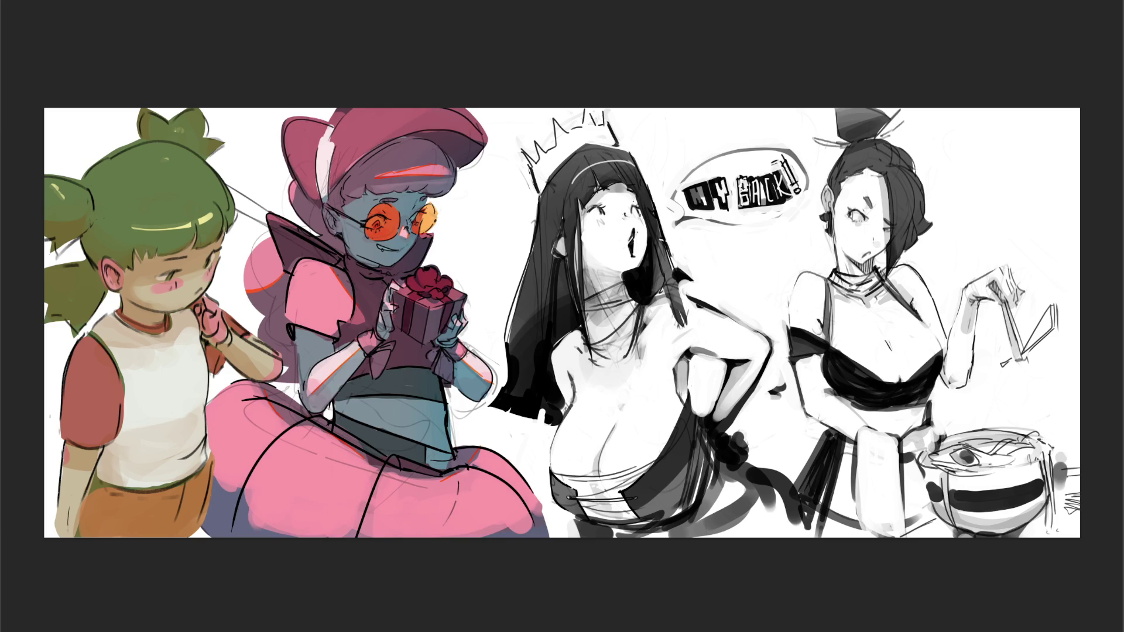
# Undo a teal torso stroke, erase the grey line between the girls, and touch up a skirt mark
pyautogui.hotkey('ctrl', 'z')
pyautogui.moveTo(259, 204)
pyautogui.mouseDown()
pyautogui.moveTo(244, 209)
pyautogui.moveTo(254, 218)
pyautogui.mouseUp()
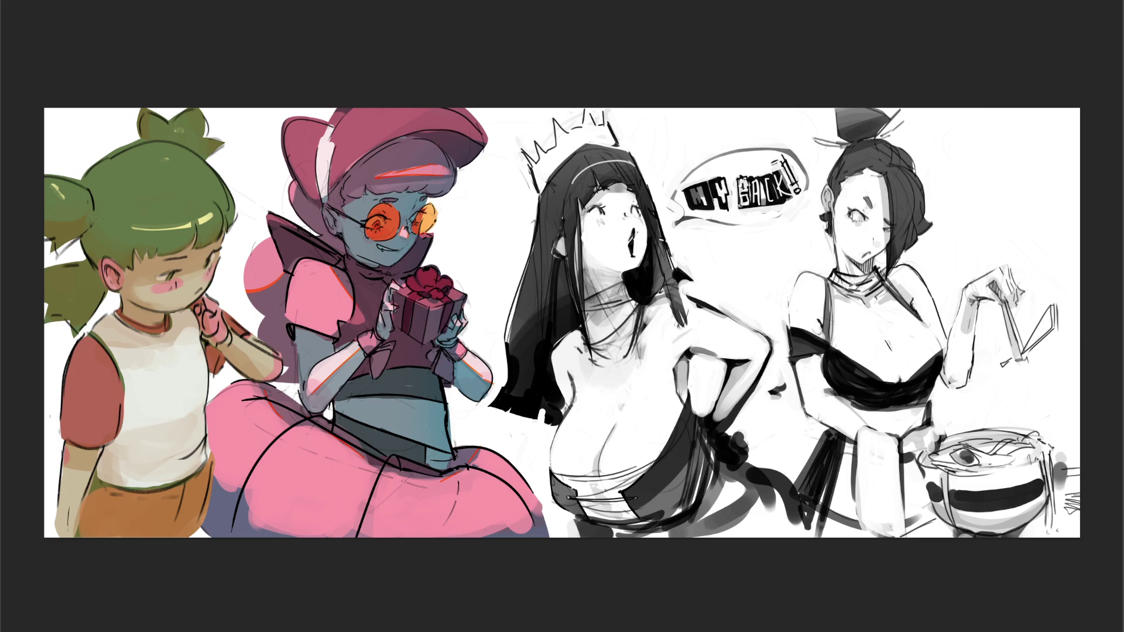
pyautogui.moveTo(458, 481); pyautogui.dragTo(458, 495)
pyautogui.hotkey('ctrl', 'z')
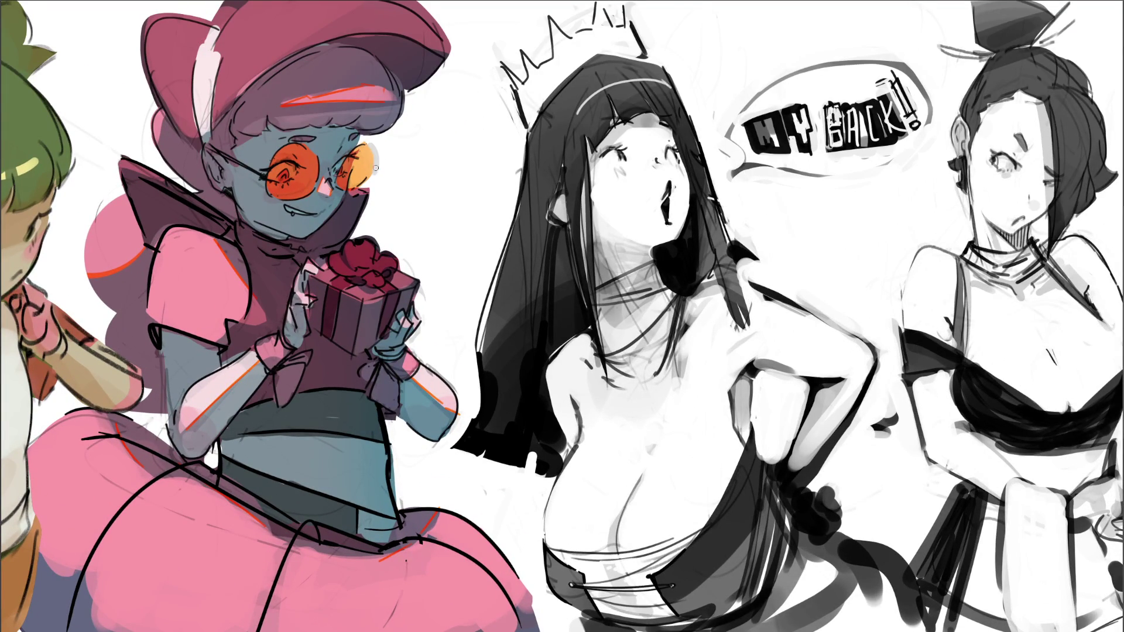
# Extend the right orange lens outline downward and draw a closed-eye arc across it
pyautogui.moveTo(373, 143)
pyautogui.mouseDown()
pyautogui.moveTo(382, 179)
pyautogui.moveTo(375, 148)
pyautogui.moveTo(372, 183)
pyautogui.mouseUp()
pyautogui.moveTo(355, 162); pyautogui.dragTo(370, 171)
pyautogui.press(']')
pyautogui.press(']')
pyautogui.press(']')
# Paint chest, forearm, chin and neck soft pink, darken the earring and pupil, and blush the cheek
pyautogui.moveTo(691, 463)
pyautogui.mouseDown()
pyautogui.moveTo(585, 509)
pyautogui.moveTo(562, 491)
pyautogui.moveTo(623, 452)
pyautogui.moveTo(580, 387)
pyautogui.moveTo(703, 339)
pyautogui.moveTo(714, 360)
pyautogui.moveTo(761, 328)
pyautogui.moveTo(855, 360)
pyautogui.mouseUp()
pyautogui.moveTo(807, 438); pyautogui.dragTo(826, 363)
pyautogui.moveTo(614, 246)
pyautogui.mouseDown()
pyautogui.moveTo(659, 225)
pyautogui.moveTo(638, 147)
pyautogui.moveTo(623, 155)
pyautogui.mouseUp()
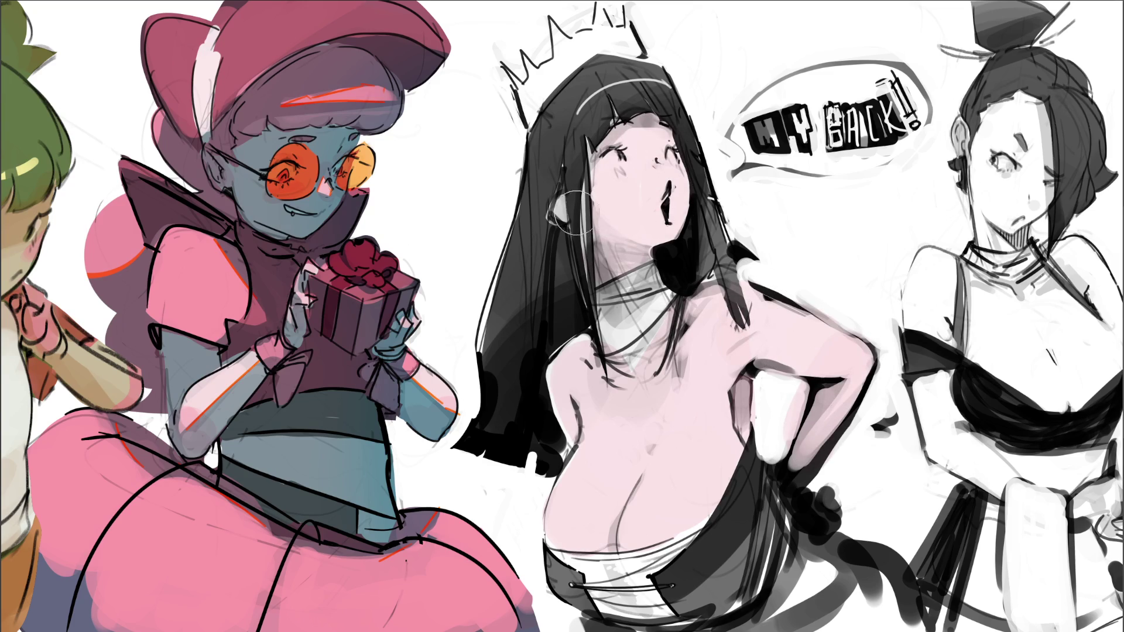
pyautogui.moveTo(566, 206); pyautogui.dragTo(563, 217)
pyautogui.click(672, 154)
pyautogui.moveTo(620, 167)
pyautogui.mouseDown()
pyautogui.moveTo(612, 172)
pyautogui.moveTo(675, 171)
pyautogui.mouseUp()
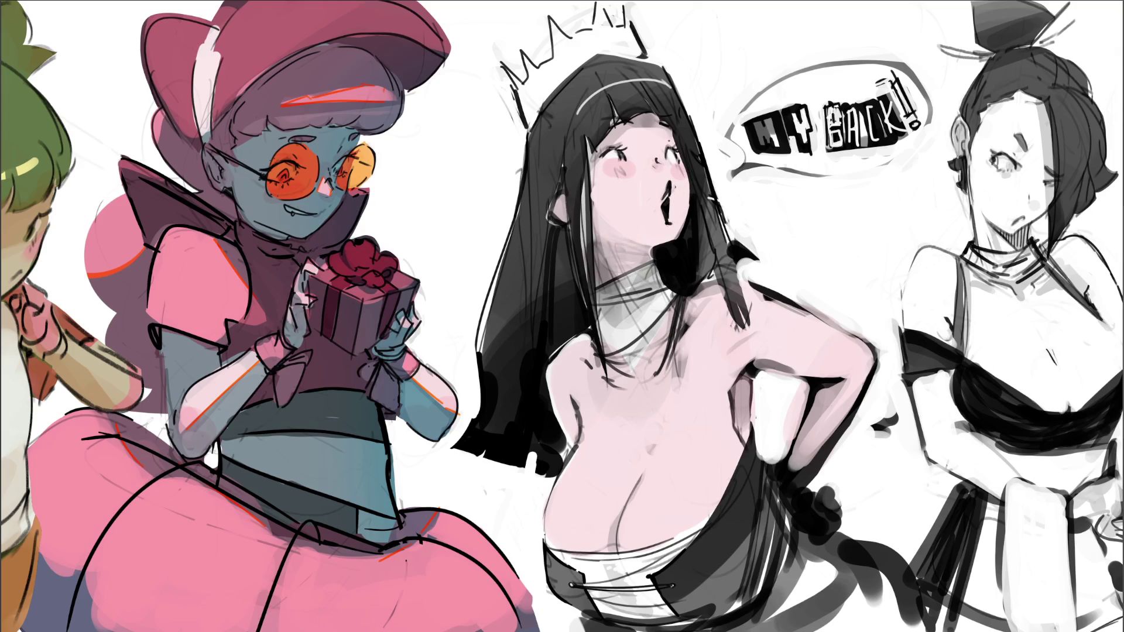
# Darken the open mouth and shade the chest, armpit, neck and shoulders in dark pink
pyautogui.moveTo(665, 198); pyautogui.dragTo(663, 202)
pyautogui.click(664, 204)
pyautogui.moveTo(571, 398); pyautogui.dragTo(581, 436)
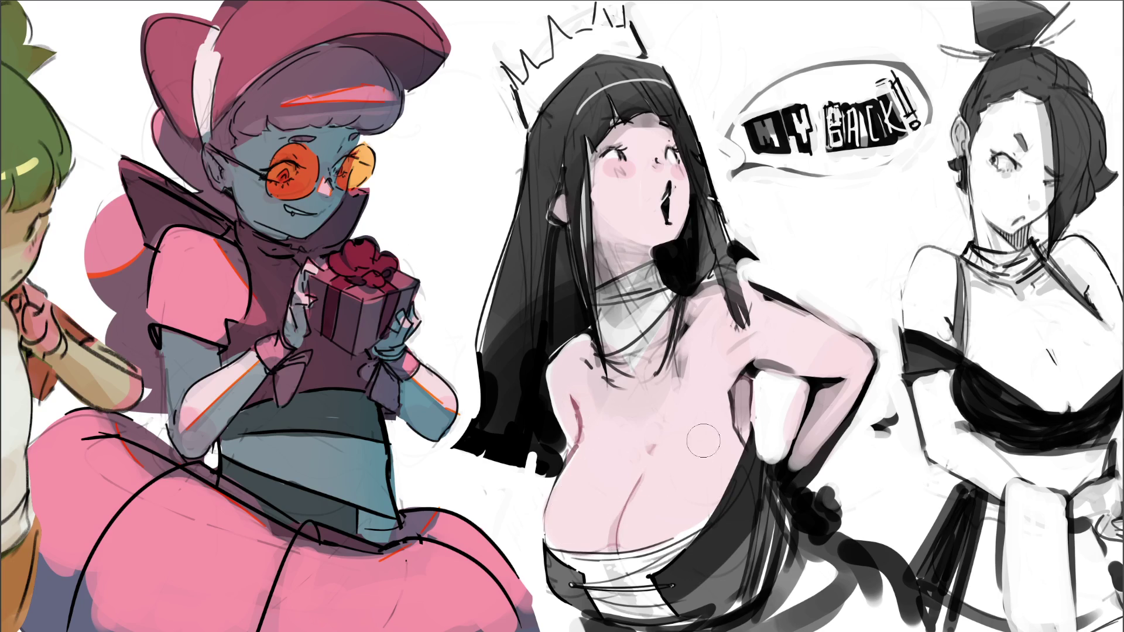
pyautogui.moveTo(733, 420)
pyautogui.mouseDown()
pyautogui.moveTo(754, 369)
pyautogui.moveTo(784, 351)
pyautogui.moveTo(778, 308)
pyautogui.moveTo(814, 296)
pyautogui.mouseUp()
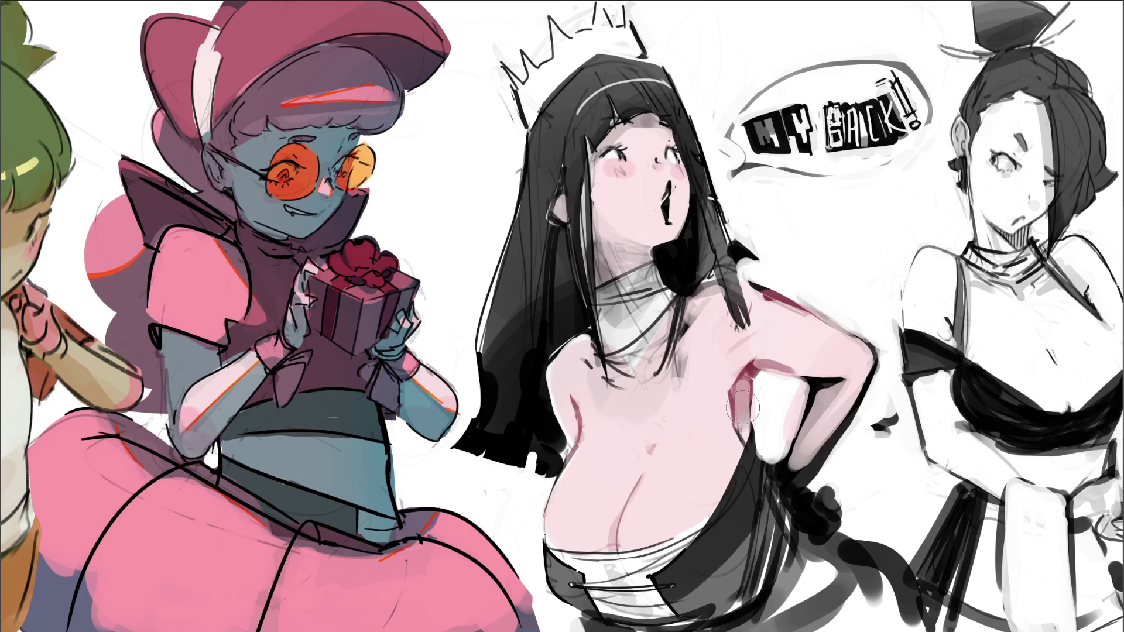
pyautogui.moveTo(703, 369)
pyautogui.mouseDown()
pyautogui.moveTo(700, 316)
pyautogui.moveTo(658, 400)
pyautogui.moveTo(673, 340)
pyautogui.mouseUp()
pyautogui.moveTo(597, 357); pyautogui.dragTo(590, 382)
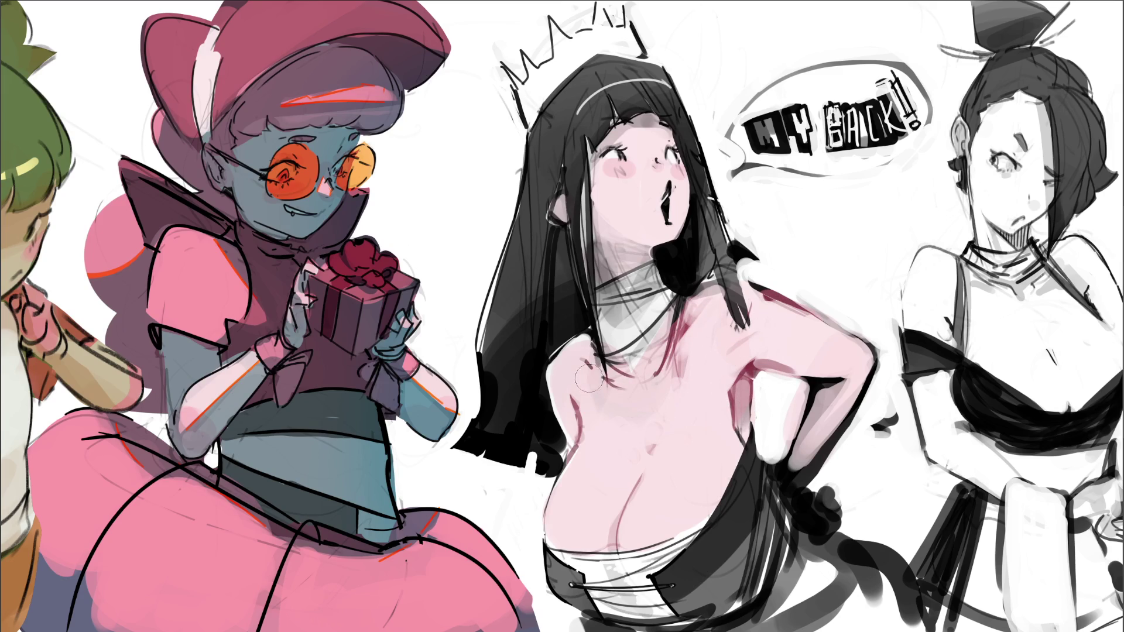
pyautogui.moveTo(603, 268); pyautogui.dragTo(610, 253)
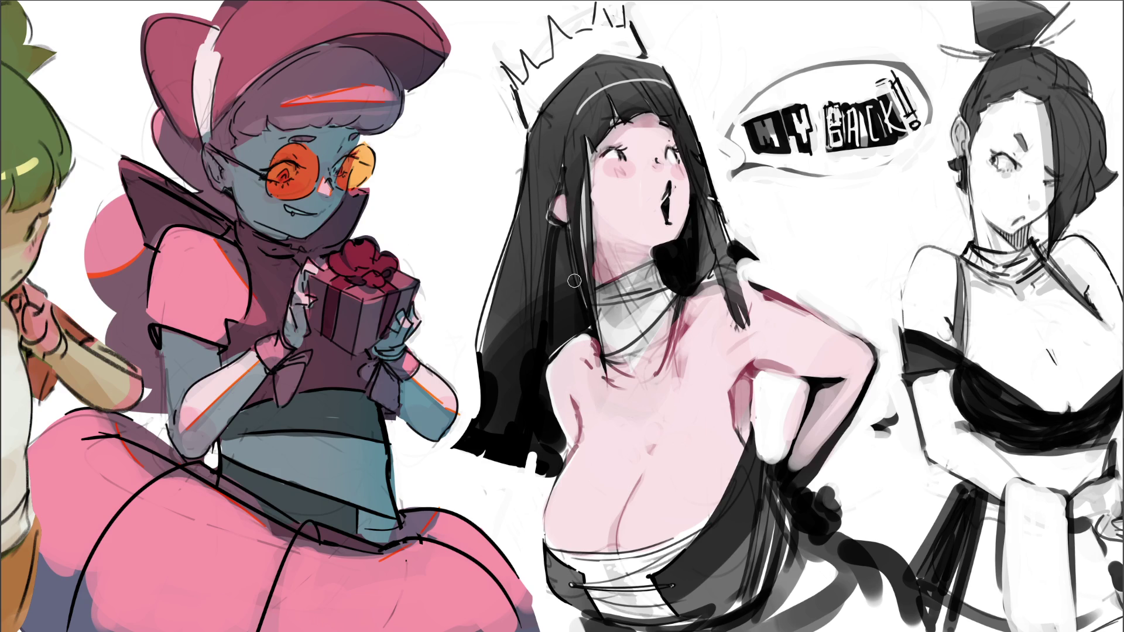
# Refine the arm, hand and chest edges, blush the cheek, and paint the hair reddish-brown
pyautogui.moveTo(838, 386)
pyautogui.mouseDown()
pyautogui.moveTo(791, 469)
pyautogui.moveTo(884, 368)
pyautogui.mouseUp()
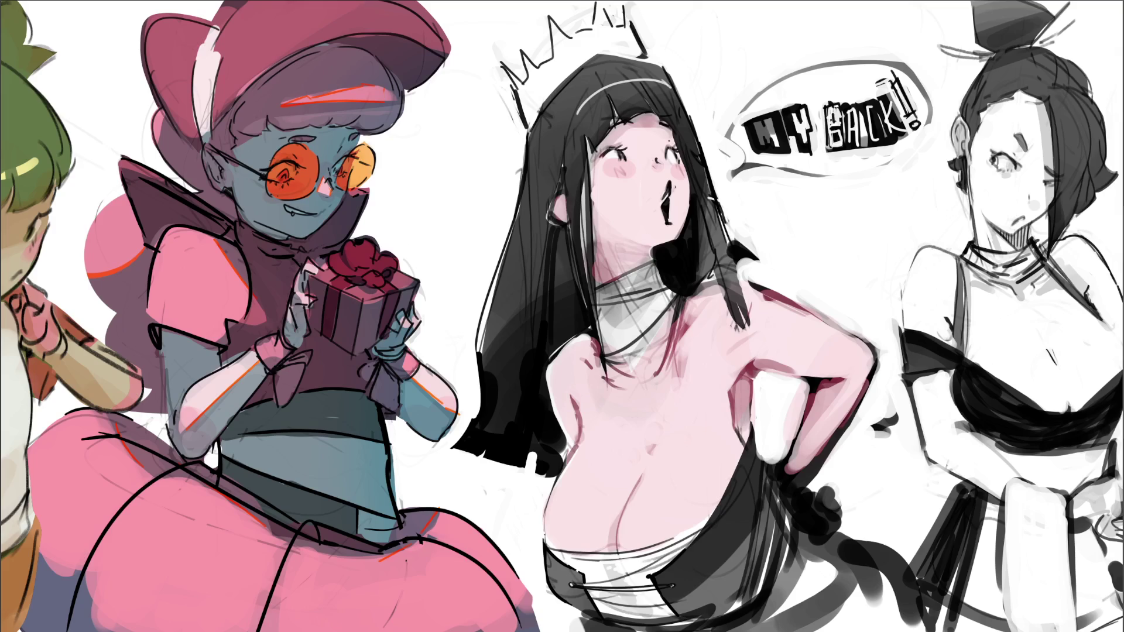
pyautogui.moveTo(802, 390); pyautogui.dragTo(787, 433)
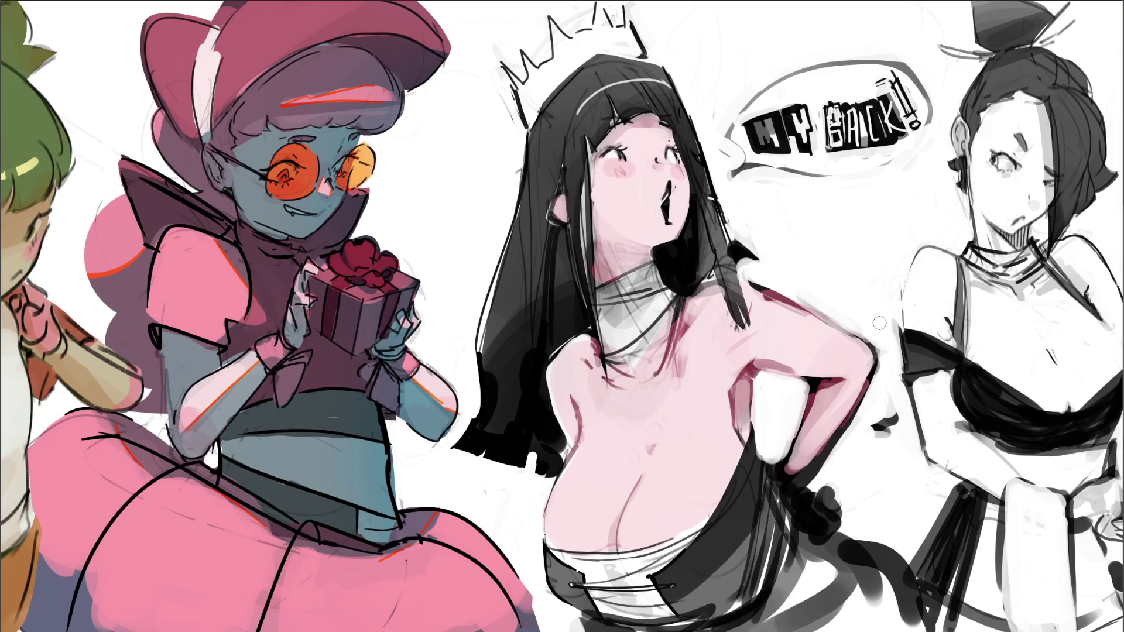
pyautogui.moveTo(868, 355); pyautogui.dragTo(855, 358)
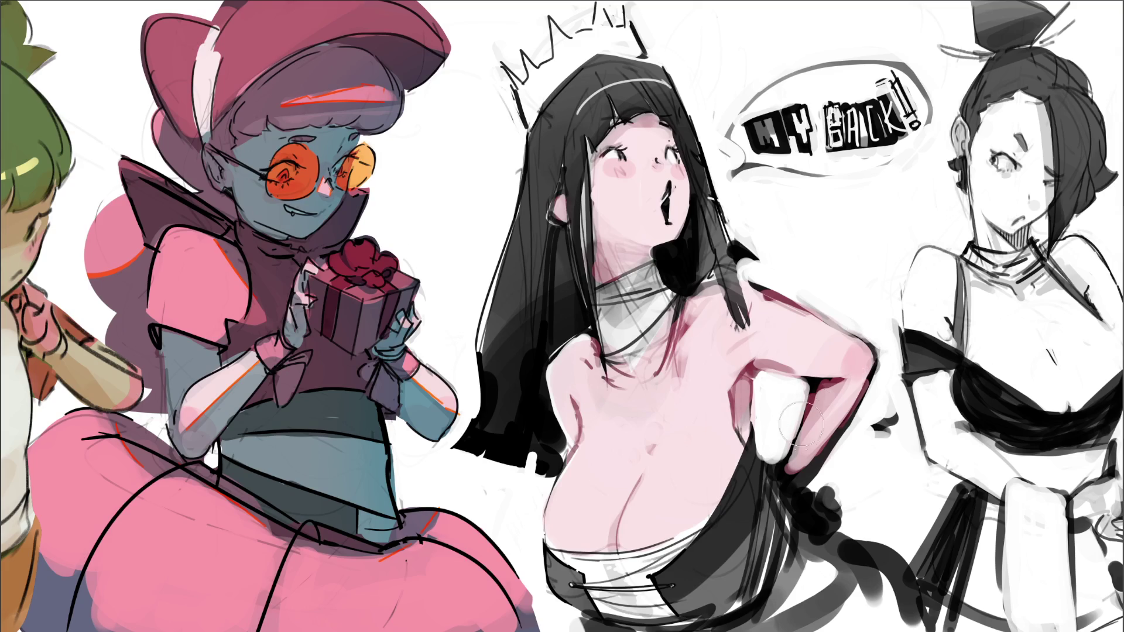
pyautogui.moveTo(726, 304); pyautogui.dragTo(761, 284)
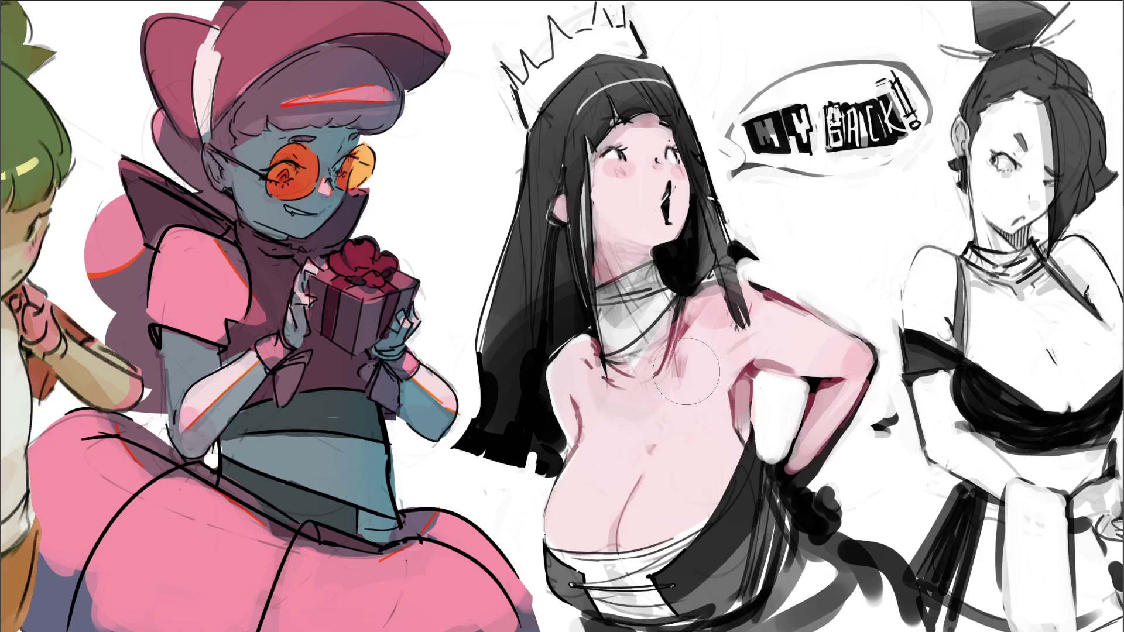
pyautogui.moveTo(637, 489); pyautogui.dragTo(623, 533)
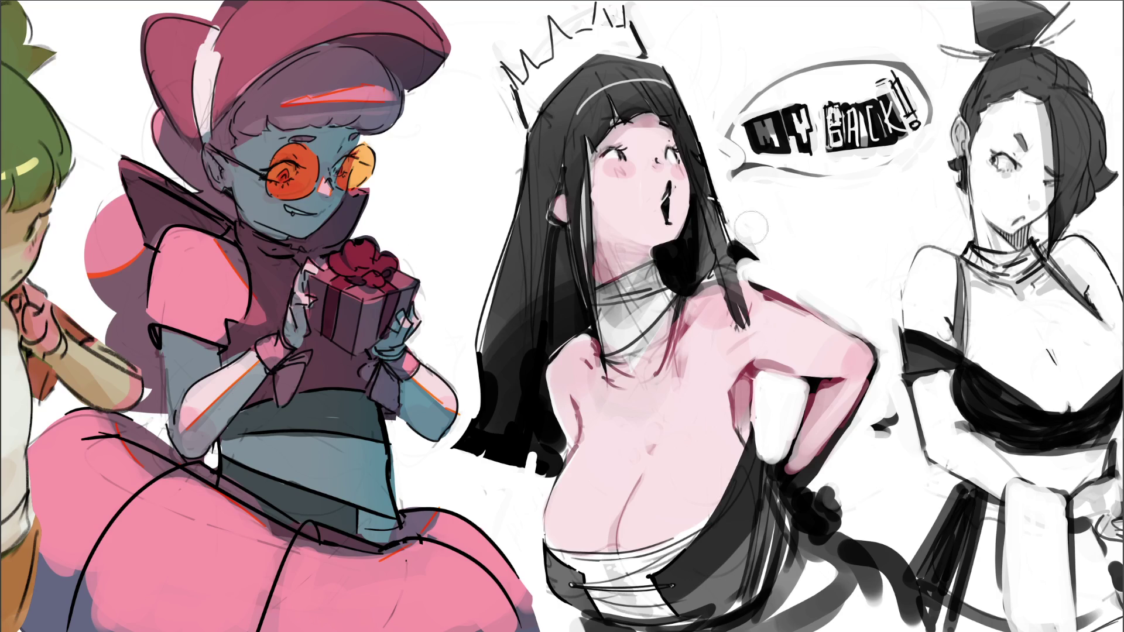
pyautogui.click(631, 167)
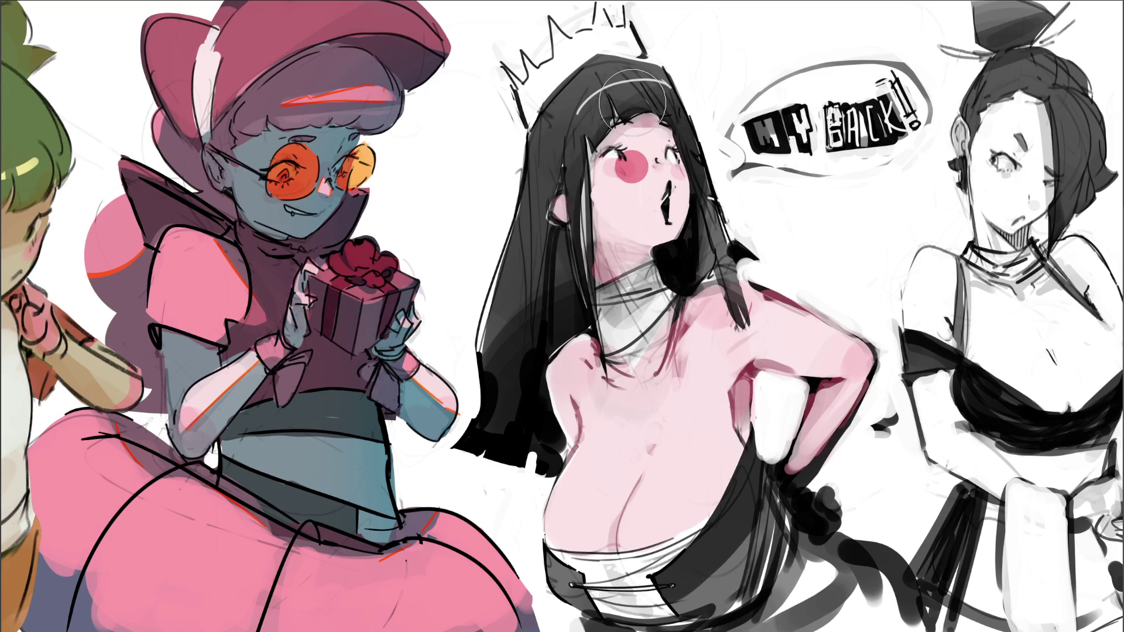
pyautogui.moveTo(637, 100)
pyautogui.mouseDown()
pyautogui.moveTo(609, 88)
pyautogui.moveTo(569, 137)
pyautogui.moveTo(527, 375)
pyautogui.moveTo(709, 304)
pyautogui.moveTo(656, 129)
pyautogui.moveTo(708, 229)
pyautogui.moveTo(696, 293)
pyautogui.moveTo(661, 276)
pyautogui.moveTo(691, 281)
pyautogui.moveTo(644, 357)
pyautogui.moveTo(585, 375)
pyautogui.mouseUp()
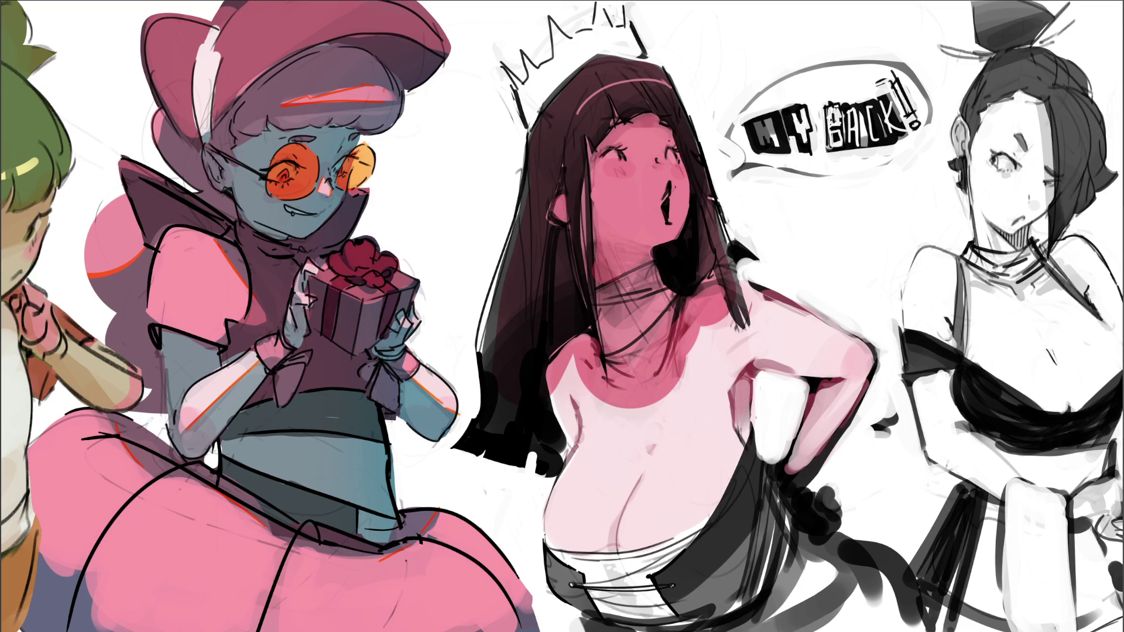
# Paint the chest, lower chest and shoulder solid pink and thicken the hair edge above the shoulder
pyautogui.moveTo(661, 440); pyautogui.dragTo(546, 378)
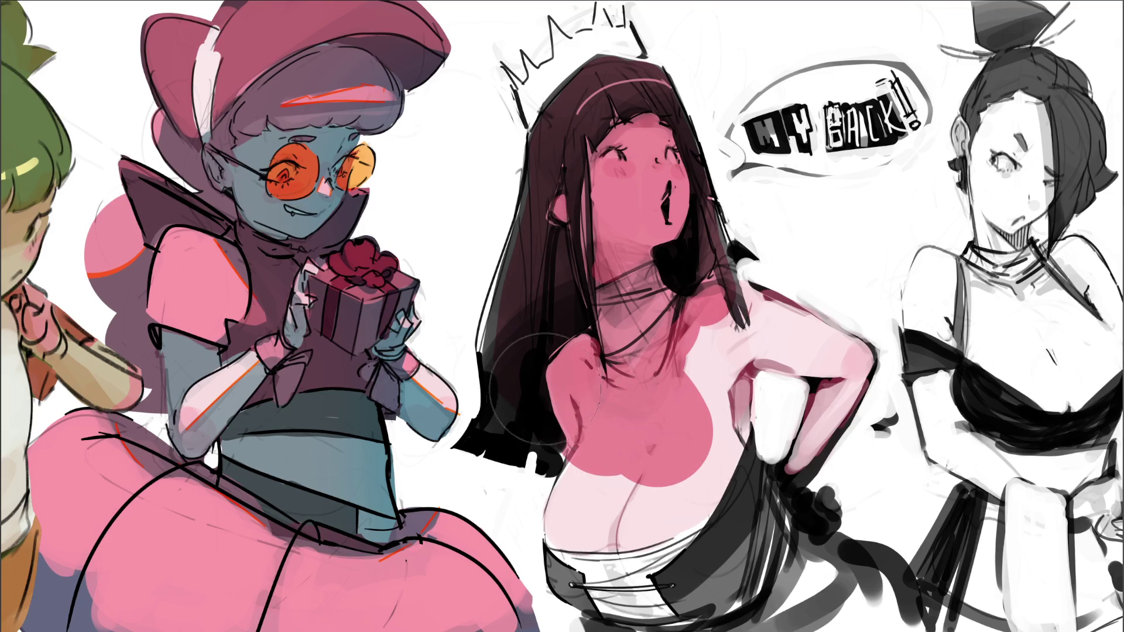
pyautogui.moveTo(644, 515)
pyautogui.mouseDown()
pyautogui.moveTo(673, 539)
pyautogui.moveTo(615, 506)
pyautogui.moveTo(571, 515)
pyautogui.moveTo(585, 562)
pyautogui.moveTo(644, 591)
pyautogui.moveTo(612, 561)
pyautogui.moveTo(570, 585)
pyautogui.moveTo(627, 608)
pyautogui.moveTo(726, 556)
pyautogui.moveTo(833, 608)
pyautogui.moveTo(866, 579)
pyautogui.moveTo(743, 527)
pyautogui.moveTo(761, 510)
pyautogui.moveTo(790, 529)
pyautogui.moveTo(831, 515)
pyautogui.moveTo(726, 550)
pyautogui.moveTo(761, 527)
pyautogui.mouseUp()
pyautogui.moveTo(675, 343)
pyautogui.mouseDown()
pyautogui.moveTo(732, 469)
pyautogui.moveTo(709, 516)
pyautogui.moveTo(743, 333)
pyautogui.moveTo(732, 341)
pyautogui.mouseUp()
pyautogui.press('[')
pyautogui.press('[')
pyautogui.press('[')
pyautogui.moveTo(723, 234)
pyautogui.mouseDown()
pyautogui.moveTo(738, 305)
pyautogui.moveTo(784, 340)
pyautogui.moveTo(748, 323)
pyautogui.moveTo(837, 351)
pyautogui.moveTo(849, 386)
pyautogui.moveTo(808, 452)
pyautogui.mouseUp()
# Fill the arm-to-body gap white, clean the arm's upper edge, and wash the face pale blue
pyautogui.press(']')
pyautogui.press(']')
pyautogui.press(']')
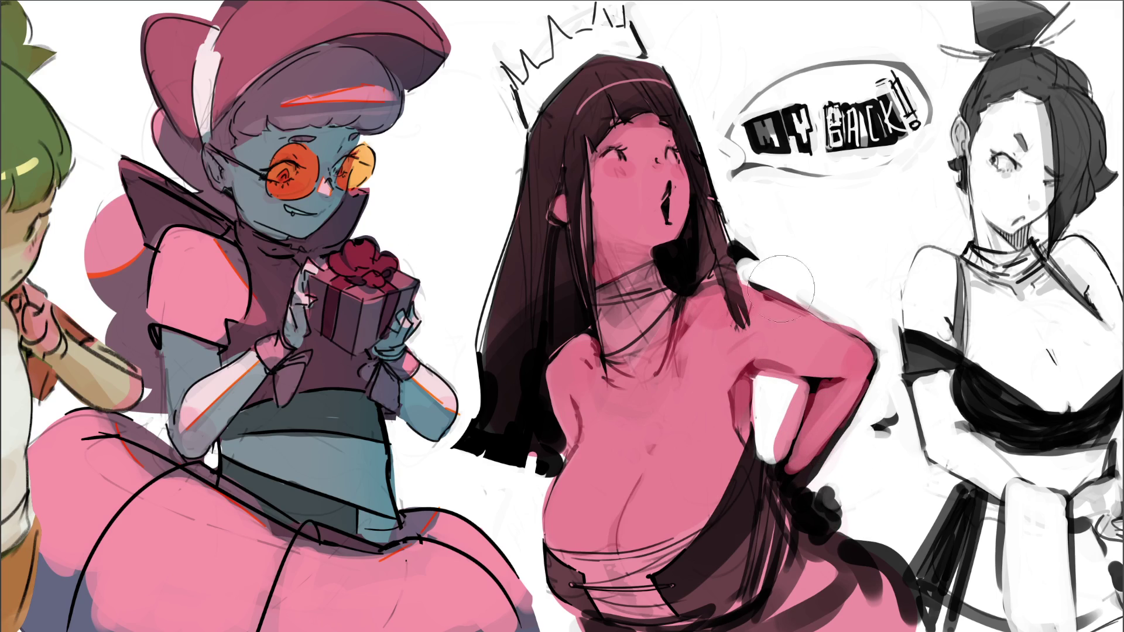
pyautogui.press('[')
pyautogui.press('[')
pyautogui.press('[')
pyautogui.moveTo(771, 384)
pyautogui.mouseDown()
pyautogui.moveTo(793, 404)
pyautogui.moveTo(779, 457)
pyautogui.moveTo(793, 425)
pyautogui.mouseUp()
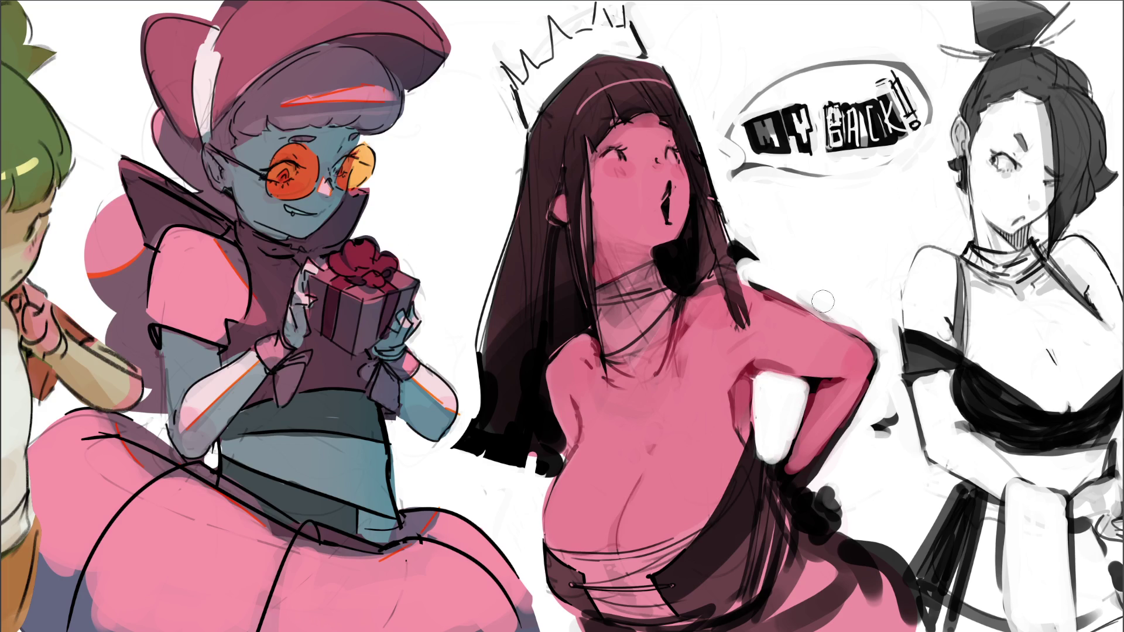
pyautogui.moveTo(814, 300); pyautogui.dragTo(855, 331)
pyautogui.moveTo(626, 140); pyautogui.dragTo(656, 175)
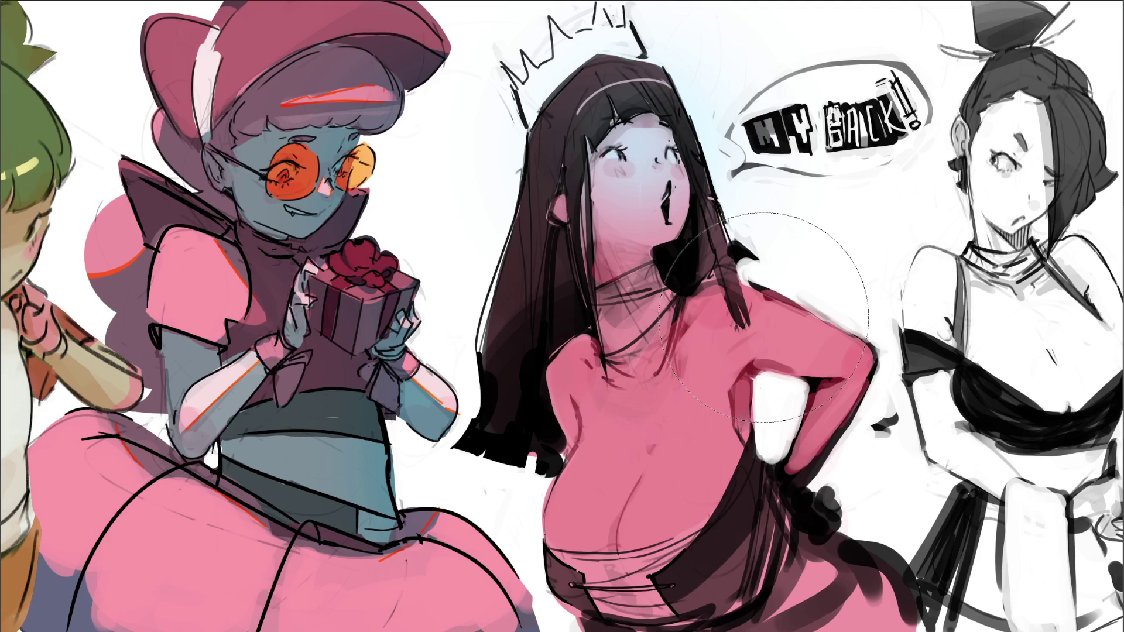
# Soften and lighten the shoulder shading and the chest with soft strokes
pyautogui.press('[')
pyautogui.press('[')
pyautogui.press('[')
pyautogui.press('[')
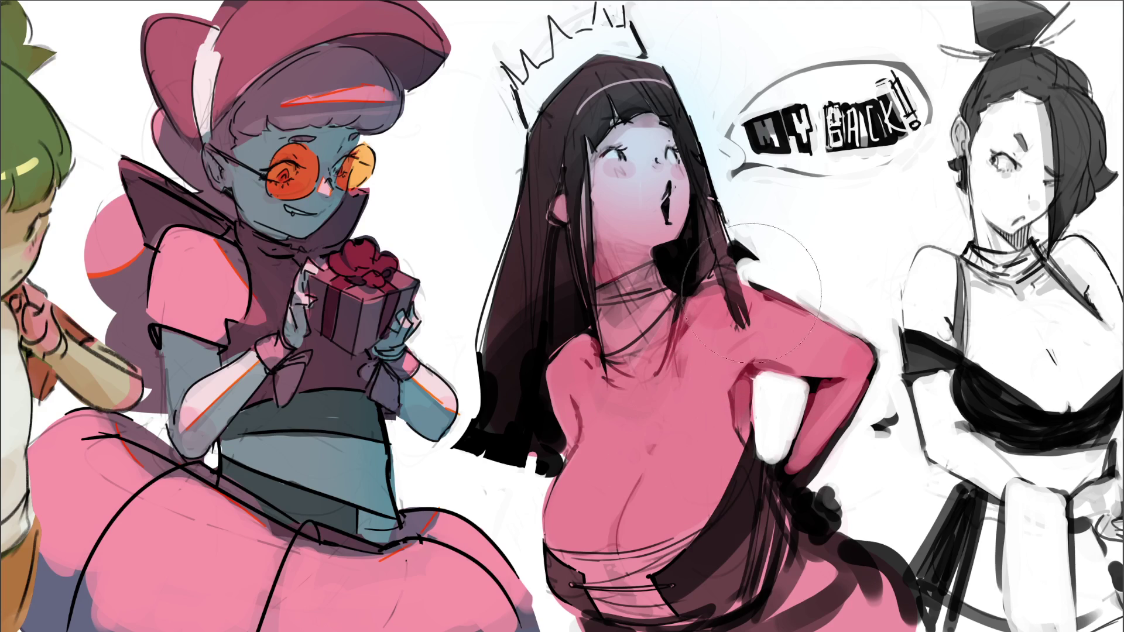
pyautogui.moveTo(761, 313); pyautogui.dragTo(802, 313)
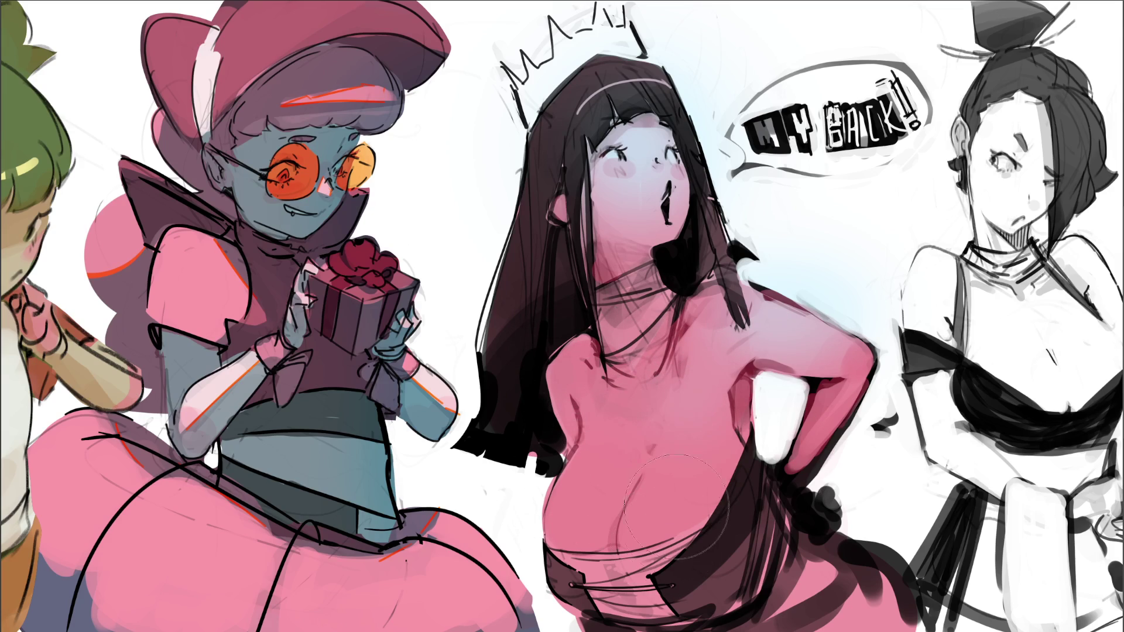
pyautogui.moveTo(685, 486); pyautogui.dragTo(679, 495)
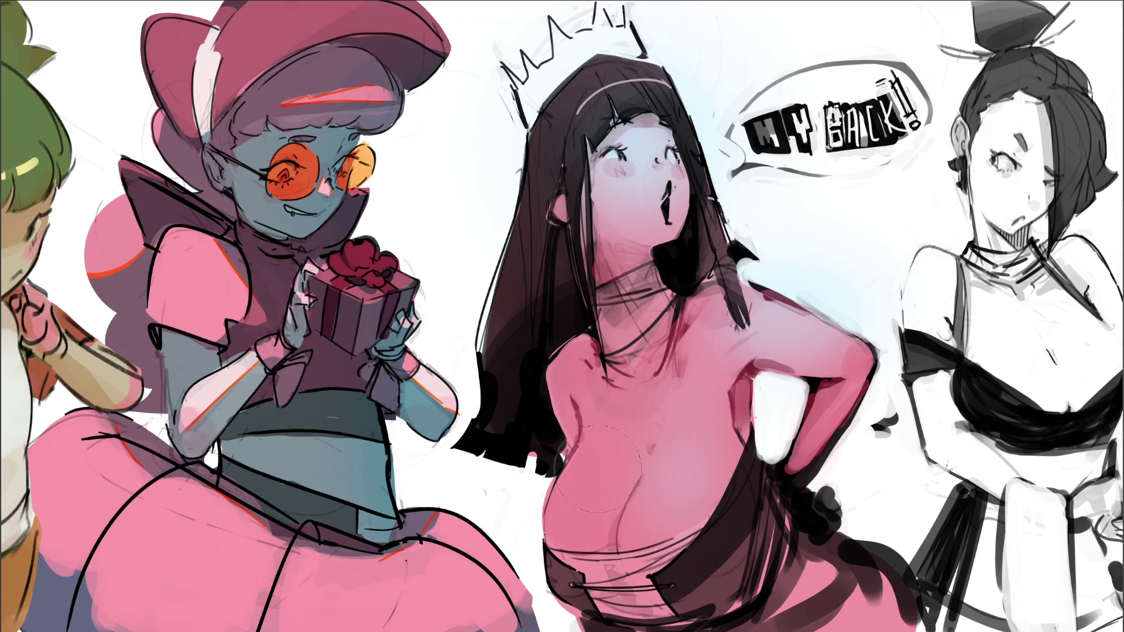
pyautogui.moveTo(592, 503); pyautogui.dragTo(577, 515)
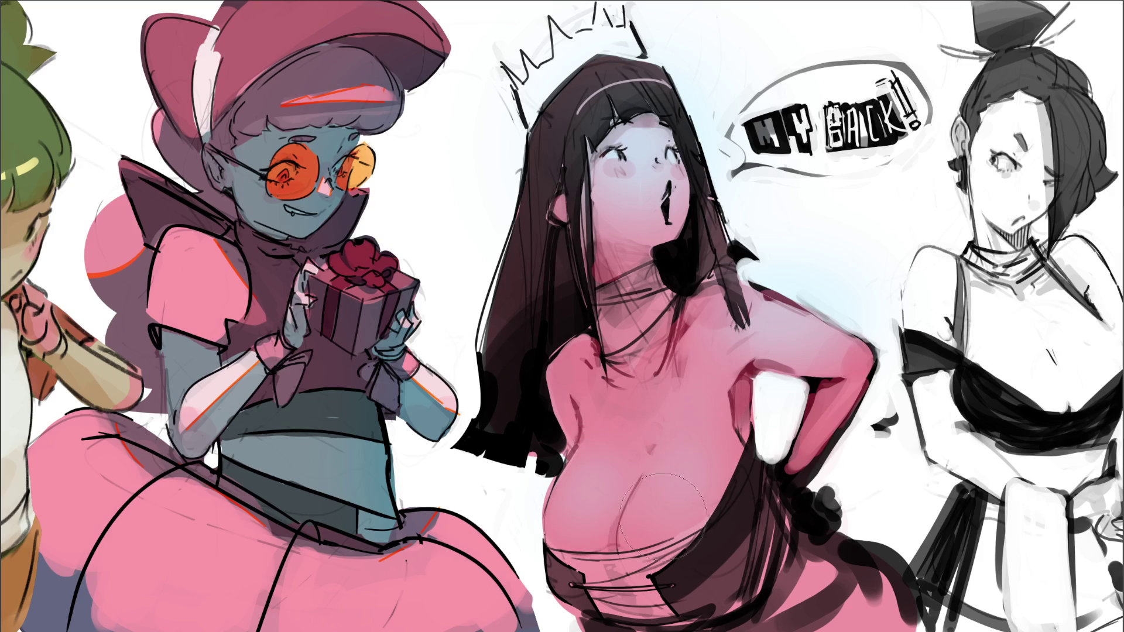
pyautogui.moveTo(691, 390); pyautogui.dragTo(651, 577)
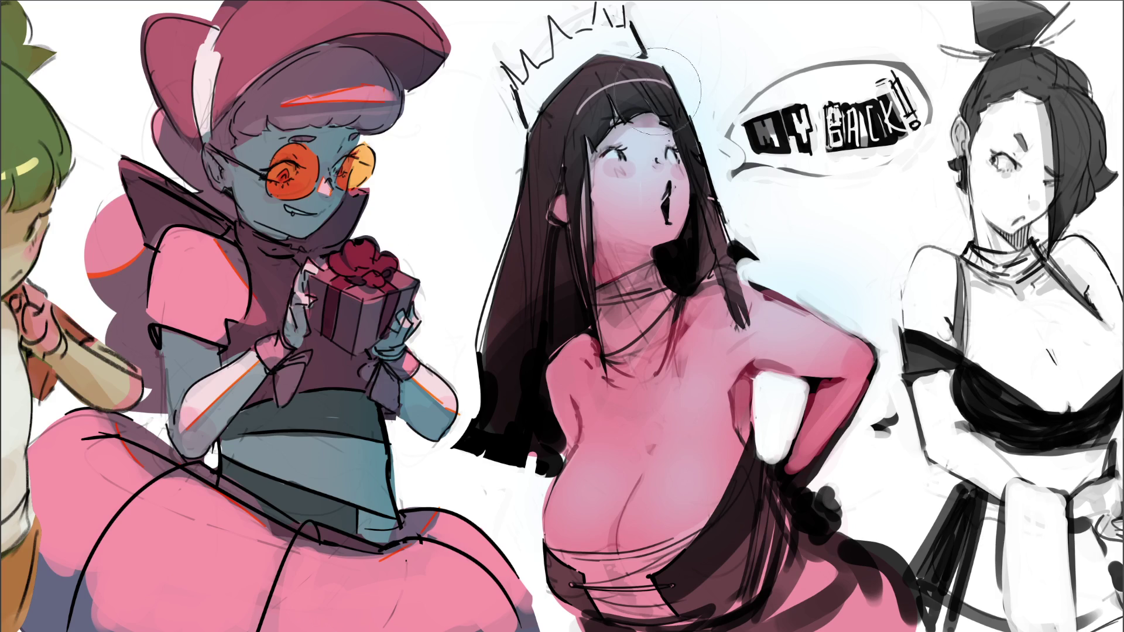
# Tint the top of the hair dark teal, undoing the first blue attempts
pyautogui.press(']')
pyautogui.press('[')
pyautogui.press('[')
pyautogui.moveTo(674, 70)
pyautogui.mouseDown()
pyautogui.moveTo(527, 129)
pyautogui.moveTo(650, 94)
pyautogui.moveTo(585, 76)
pyautogui.moveTo(538, 149)
pyautogui.mouseUp()
pyautogui.hotkey('ctrl', 'z')
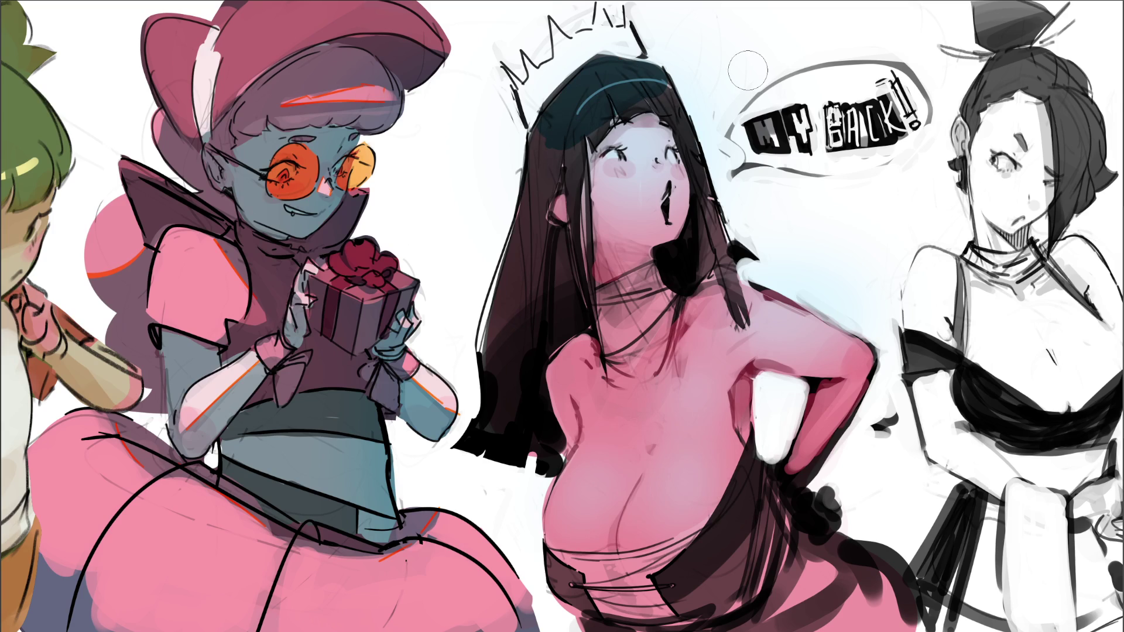
pyautogui.hotkey('ctrl', 'z')
pyautogui.moveTo(641, 75)
pyautogui.mouseDown()
pyautogui.moveTo(583, 111)
pyautogui.moveTo(575, 104)
pyautogui.moveTo(534, 199)
pyautogui.moveTo(536, 175)
pyautogui.moveTo(531, 182)
pyautogui.moveTo(495, 325)
pyautogui.moveTo(541, 241)
pyautogui.moveTo(563, 305)
pyautogui.moveTo(504, 381)
pyautogui.moveTo(492, 431)
pyautogui.moveTo(524, 383)
pyautogui.moveTo(557, 248)
pyautogui.mouseUp()
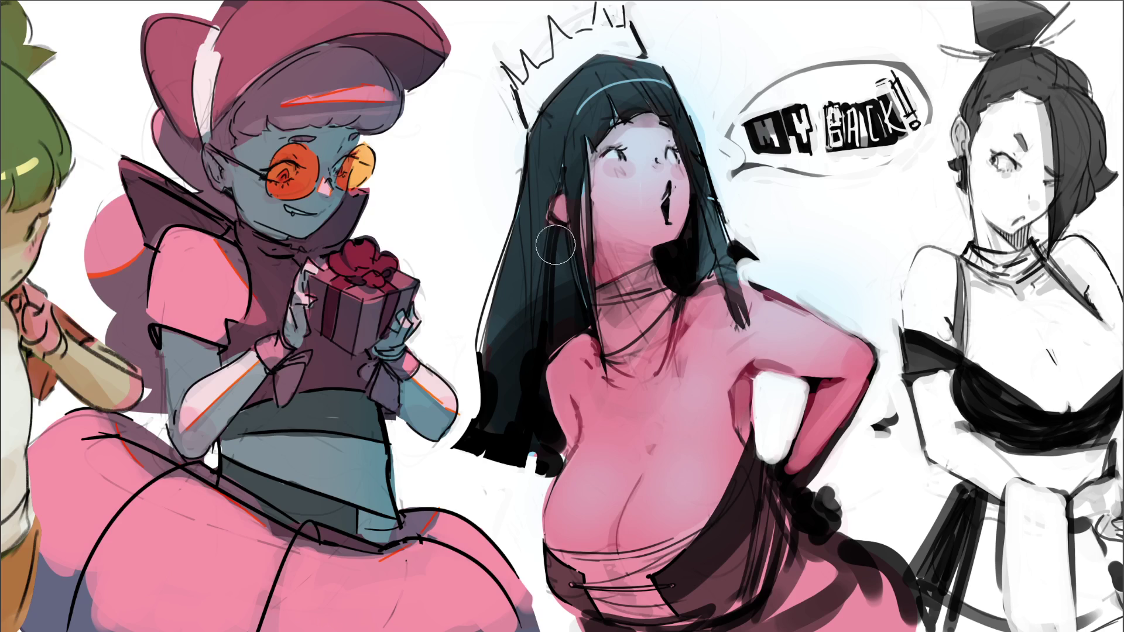
# Try a pen path down the hair, discard it, and return to a resized brush
pyautogui.press('p')
pyautogui.click(577, 40)
pyautogui.click(568, 231)
pyautogui.press('Escape')
pyautogui.press('b')
pyautogui.press(']')
pyautogui.press(']')
pyautogui.press(']')
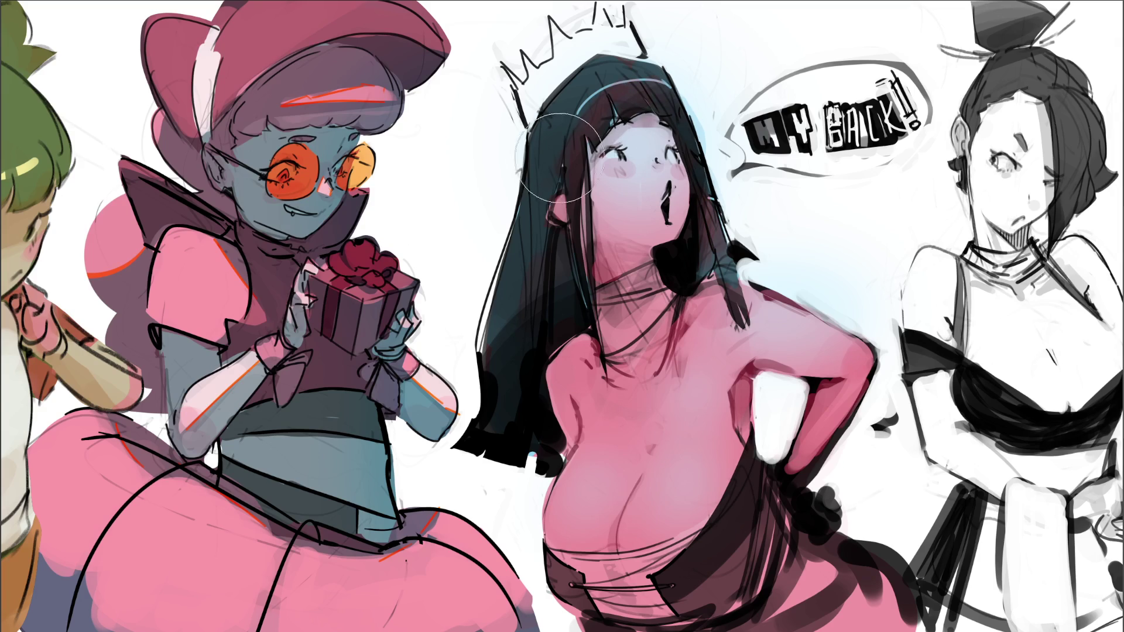
pyautogui.press('[')
pyautogui.press('[')
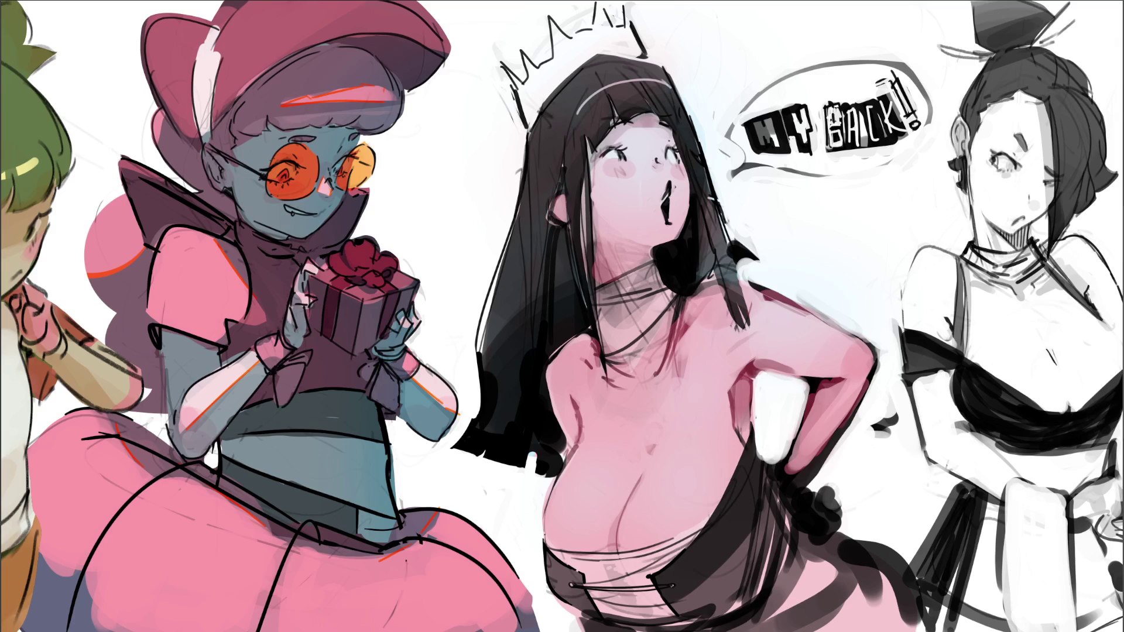
# Paint a shadow across the neck under the chin, undoing several earlier shading attempts
pyautogui.hotkey('ctrl', 'z')
pyautogui.moveTo(644, 234)
pyautogui.mouseDown()
pyautogui.moveTo(668, 293)
pyautogui.moveTo(621, 263)
pyautogui.moveTo(662, 258)
pyautogui.moveTo(603, 316)
pyautogui.moveTo(630, 327)
pyautogui.moveTo(591, 363)
pyautogui.moveTo(673, 299)
pyautogui.mouseUp()
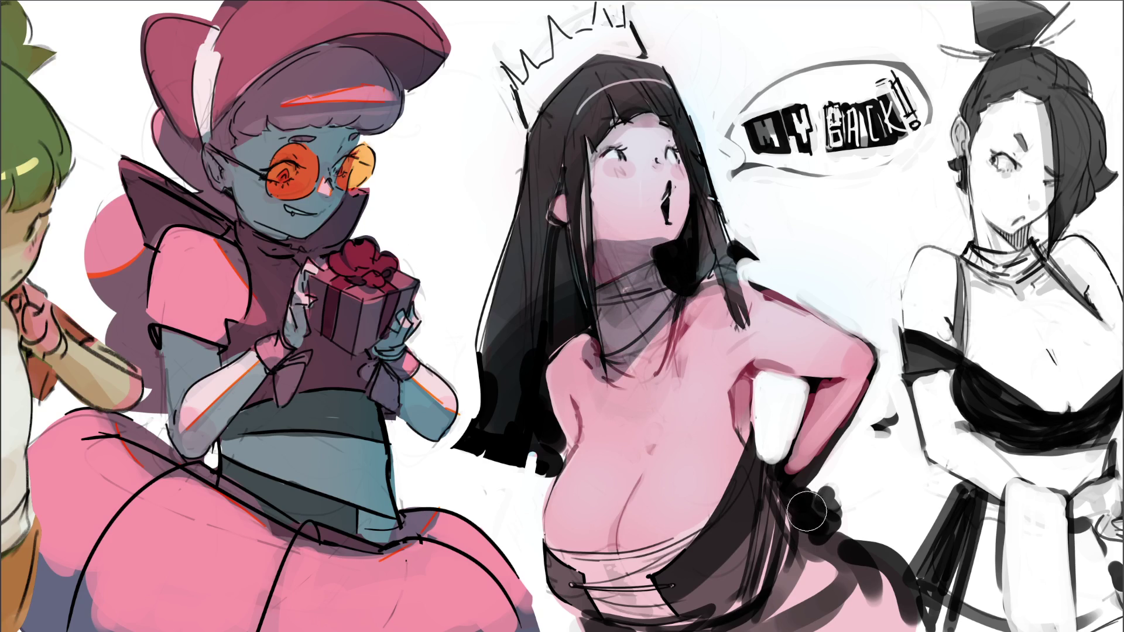
pyautogui.hotkey('ctrl', 'z')
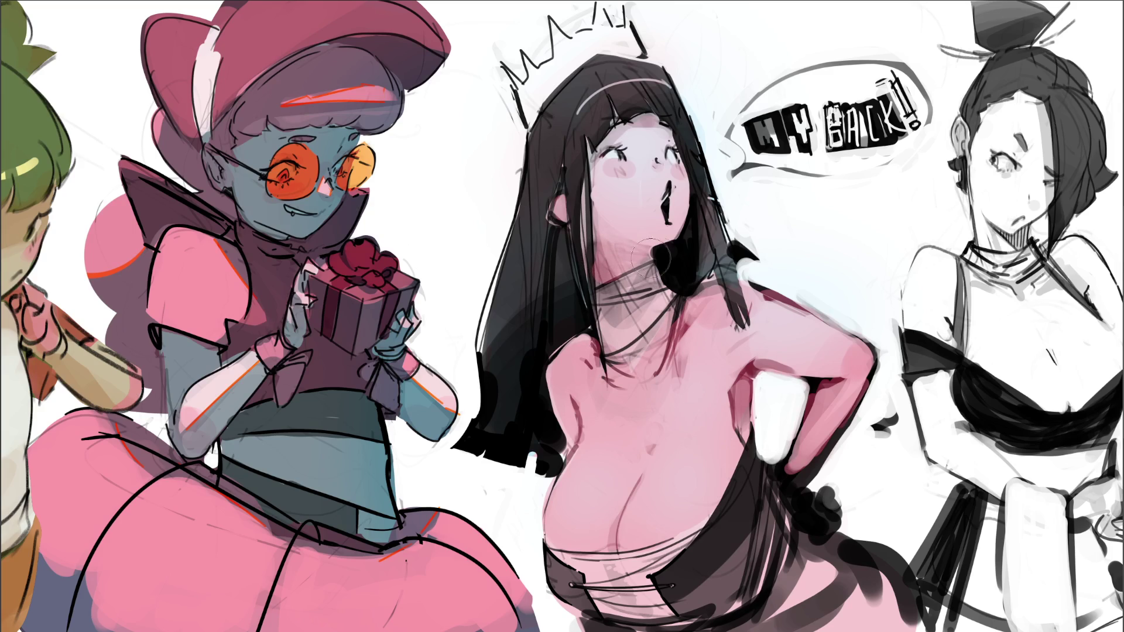
pyautogui.moveTo(641, 260); pyautogui.dragTo(588, 266)
pyautogui.hotkey('ctrl', 'z')
pyautogui.moveTo(591, 252)
pyautogui.mouseDown()
pyautogui.moveTo(667, 263)
pyautogui.moveTo(603, 293)
pyautogui.moveTo(629, 322)
pyautogui.moveTo(667, 304)
pyautogui.moveTo(620, 375)
pyautogui.moveTo(562, 398)
pyautogui.moveTo(614, 428)
pyautogui.moveTo(673, 351)
pyautogui.mouseUp()
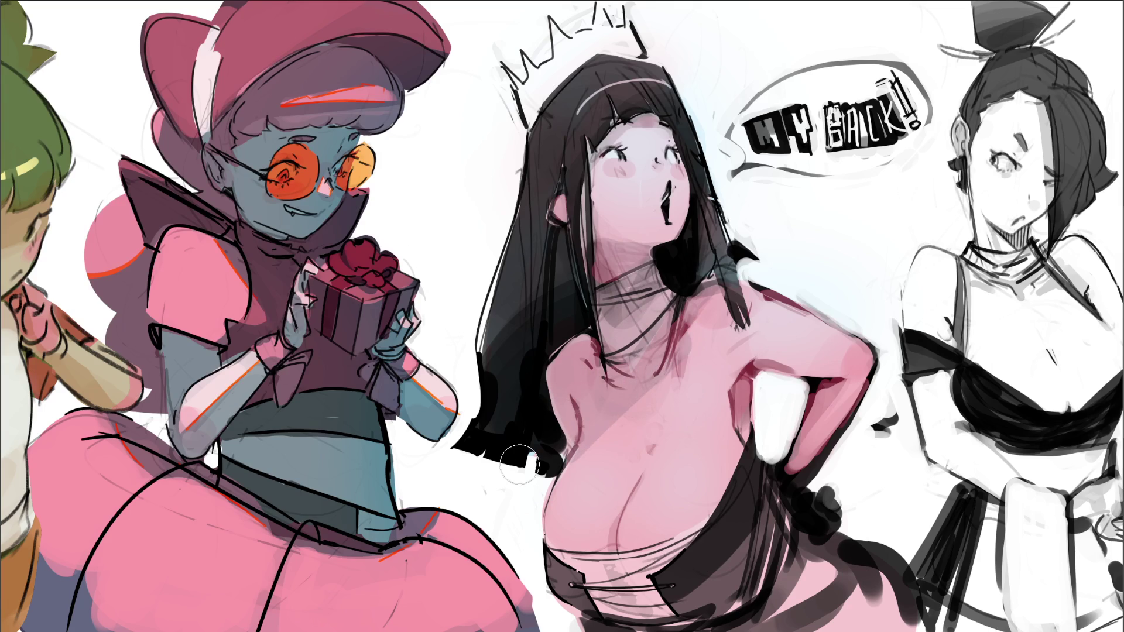
pyautogui.hotkey('ctrl', 'z')
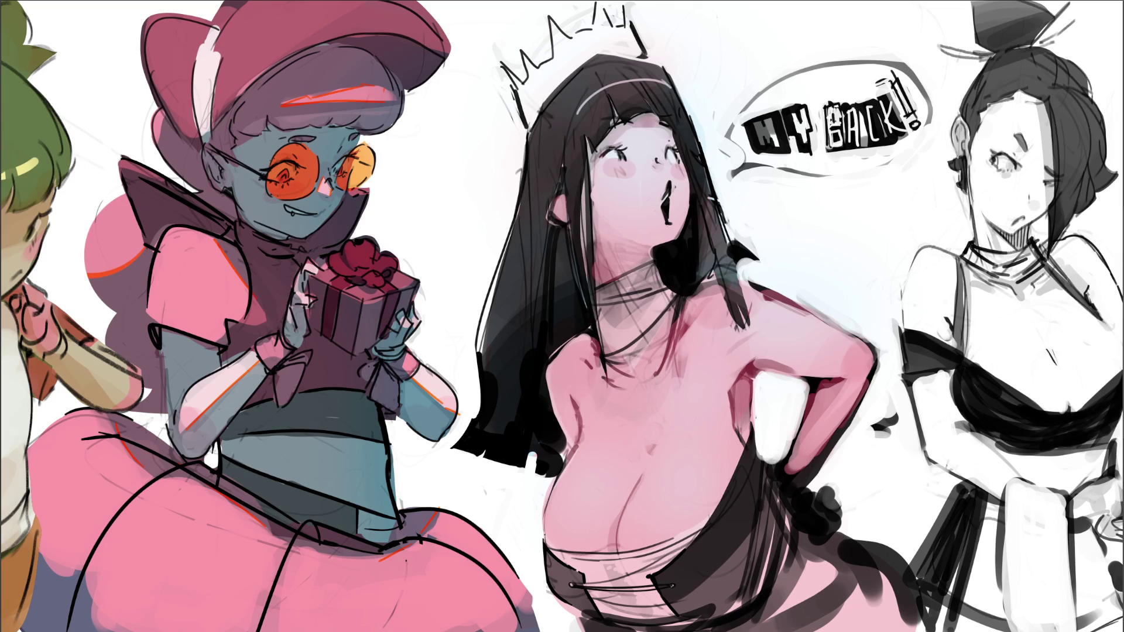
pyautogui.moveTo(680, 246)
pyautogui.mouseDown()
pyautogui.moveTo(585, 333)
pyautogui.moveTo(680, 276)
pyautogui.moveTo(585, 386)
pyautogui.moveTo(538, 381)
pyautogui.moveTo(644, 410)
pyautogui.moveTo(604, 389)
pyautogui.mouseUp()
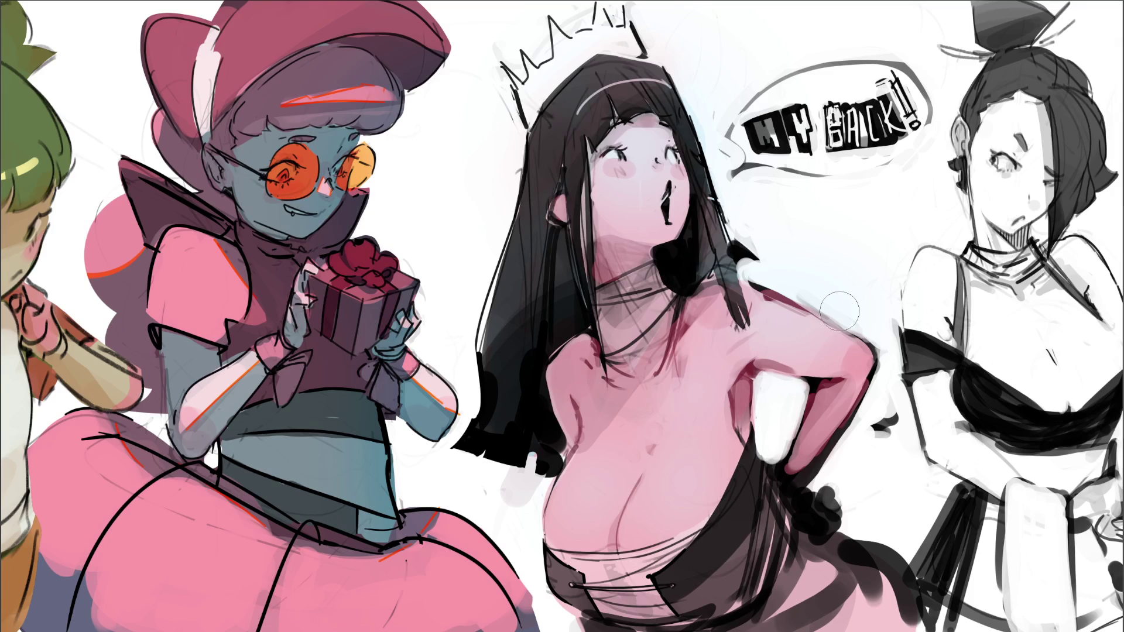
# Darken the hair edge by the ear and paint blended white and pink chest highlights
pyautogui.moveTo(584, 178); pyautogui.dragTo(586, 288)
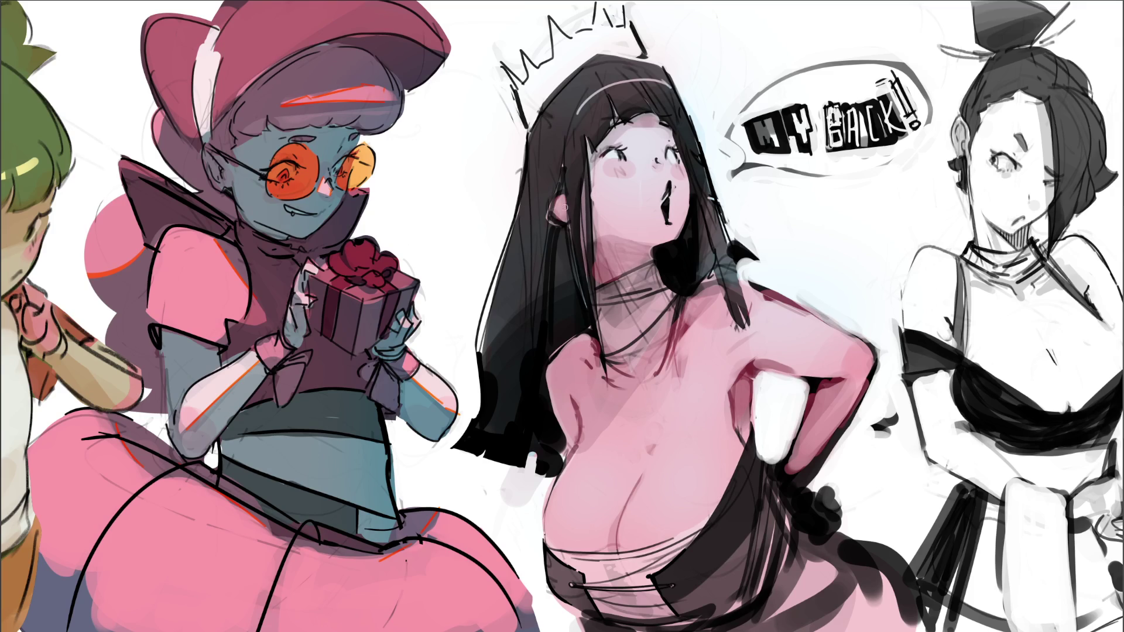
pyautogui.moveTo(561, 179); pyautogui.dragTo(561, 220)
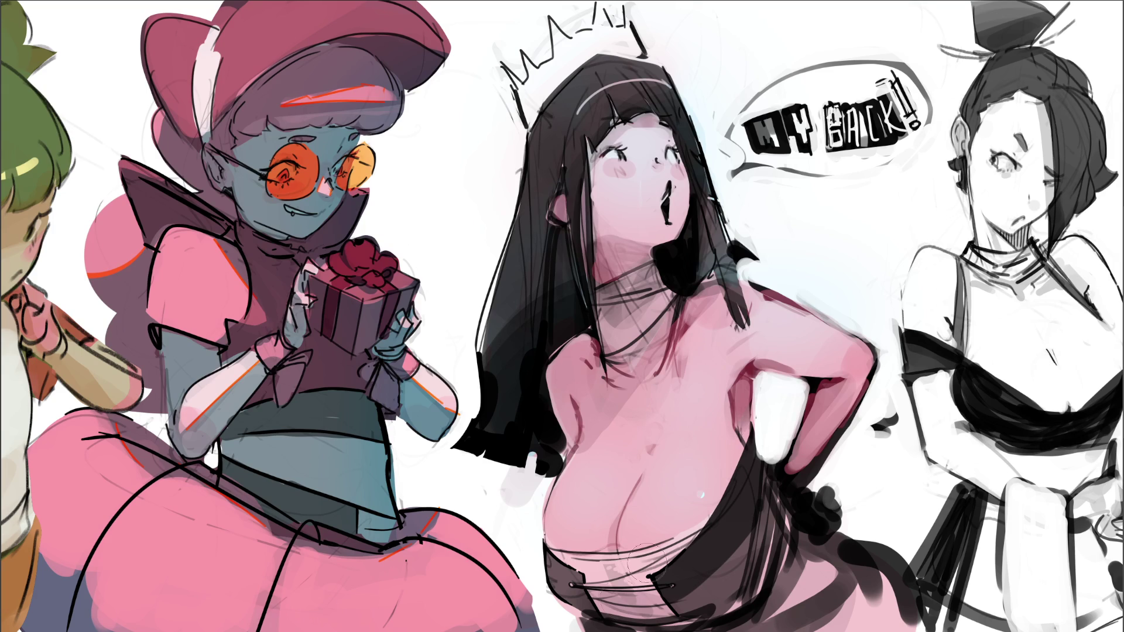
pyautogui.moveTo(691, 483)
pyautogui.mouseDown()
pyautogui.moveTo(703, 497)
pyautogui.moveTo(701, 456)
pyautogui.mouseUp()
pyautogui.moveTo(585, 516)
pyautogui.mouseDown()
pyautogui.moveTo(591, 527)
pyautogui.moveTo(600, 503)
pyautogui.moveTo(611, 529)
pyautogui.moveTo(624, 503)
pyautogui.moveTo(601, 496)
pyautogui.moveTo(593, 508)
pyautogui.mouseUp()
pyautogui.moveTo(616, 468); pyautogui.dragTo(590, 516)
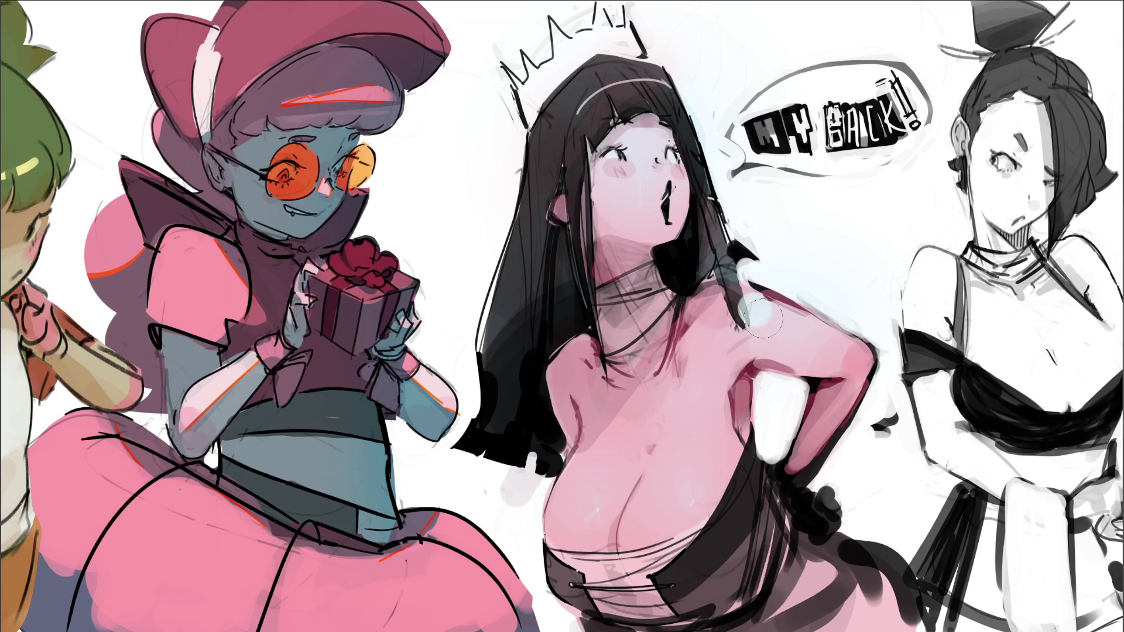
pyautogui.moveTo(773, 321); pyautogui.dragTo(740, 298)
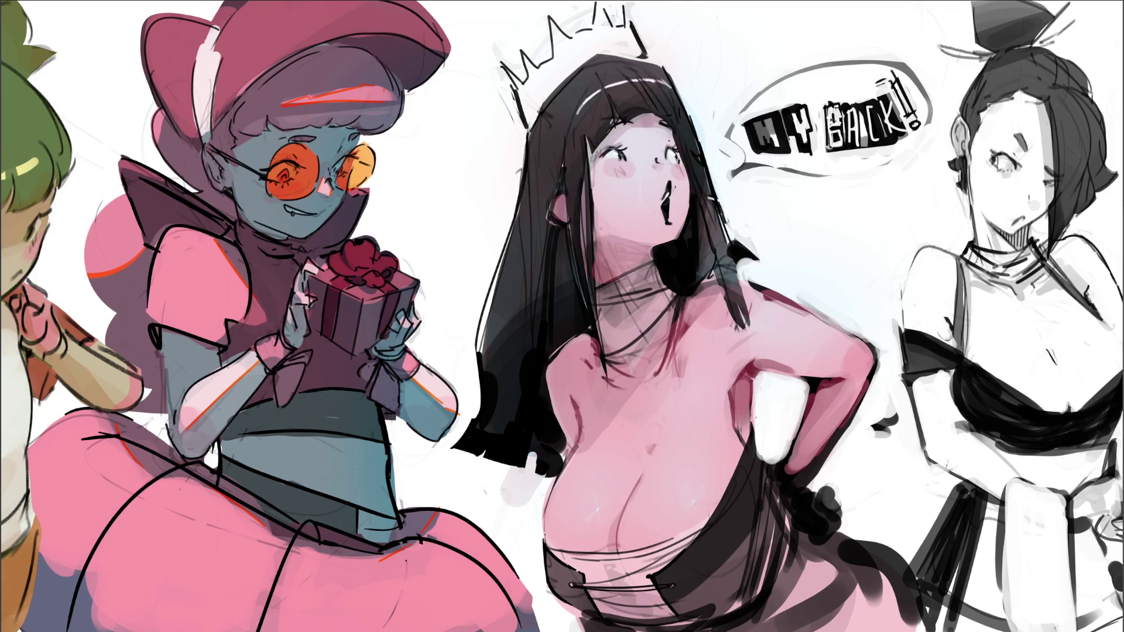
# Draw a dark hair strand from the cheek down toward the neck, retrying strokes with undo
pyautogui.moveTo(705, 216); pyautogui.dragTo(721, 340)
pyautogui.hotkey('ctrl', 'z')
pyautogui.moveTo(702, 204); pyautogui.dragTo(713, 348)
pyautogui.hotkey('ctrl', 'z')
pyautogui.moveTo(710, 261); pyautogui.dragTo(727, 339)
pyautogui.moveTo(707, 157); pyautogui.dragTo(726, 245)
pyautogui.hotkey('ctrl', 'z')
pyautogui.moveTo(716, 207); pyautogui.dragTo(729, 246)
pyautogui.hotkey('ctrl', 'z')
pyautogui.moveTo(716, 206); pyautogui.dragTo(735, 282)
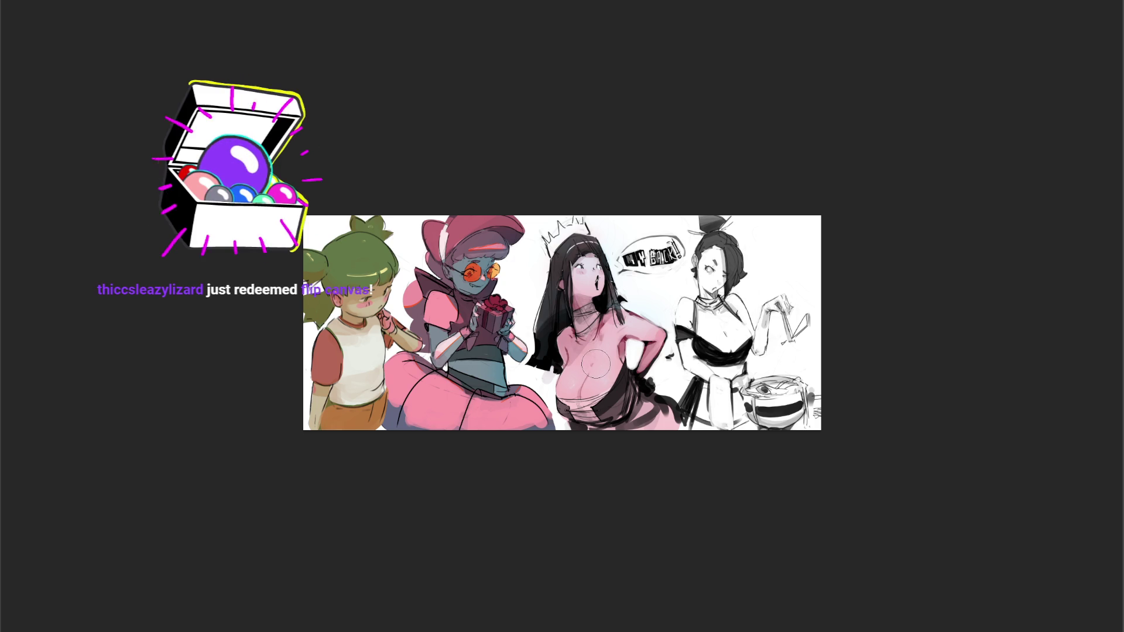
# Flip the canvas horizontally and try lighter chest shading strokes, undoing the unwanted ones
pyautogui.press('m')
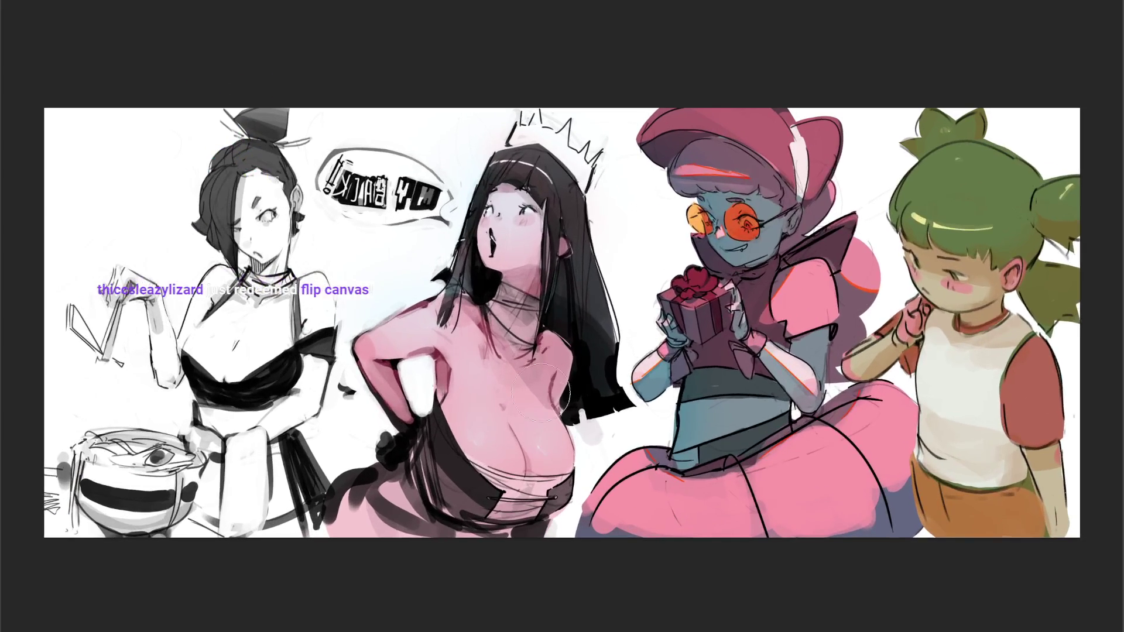
pyautogui.moveTo(491, 415); pyautogui.dragTo(456, 469)
pyautogui.moveTo(463, 403); pyautogui.dragTo(510, 486)
pyautogui.moveTo(580, 427); pyautogui.dragTo(603, 453)
pyautogui.hotkey('ctrl', 'z')
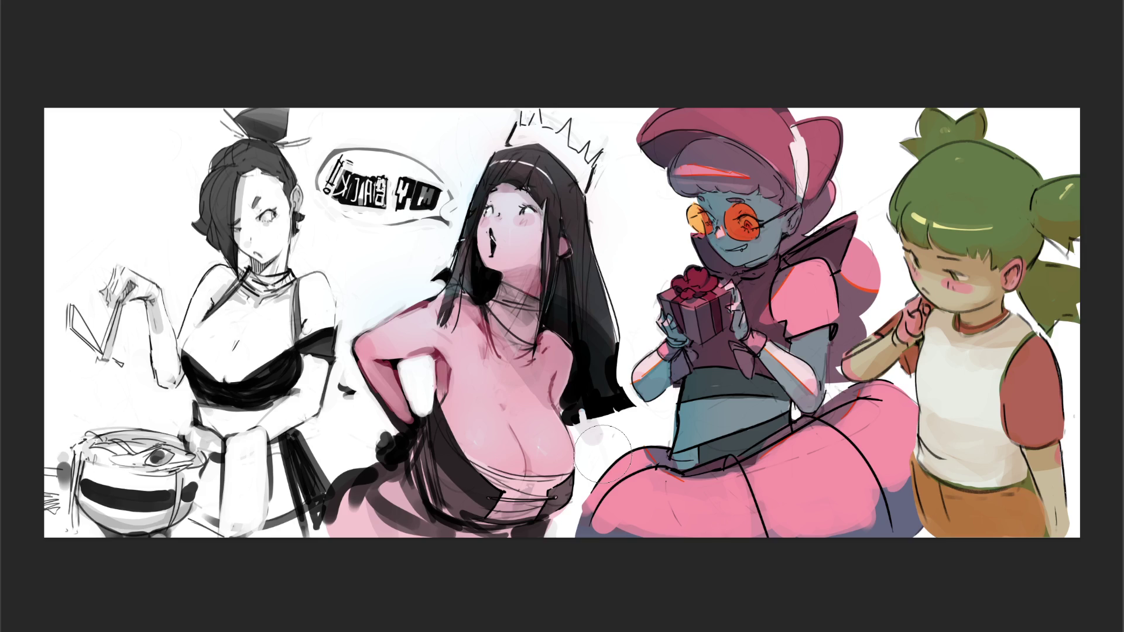
pyautogui.moveTo(473, 380)
pyautogui.mouseDown()
pyautogui.moveTo(486, 445)
pyautogui.moveTo(492, 433)
pyautogui.moveTo(486, 468)
pyautogui.moveTo(474, 422)
pyautogui.mouseUp()
pyautogui.moveTo(498, 381)
pyautogui.mouseDown()
pyautogui.moveTo(468, 375)
pyautogui.moveTo(477, 337)
pyautogui.moveTo(475, 361)
pyautogui.mouseUp()
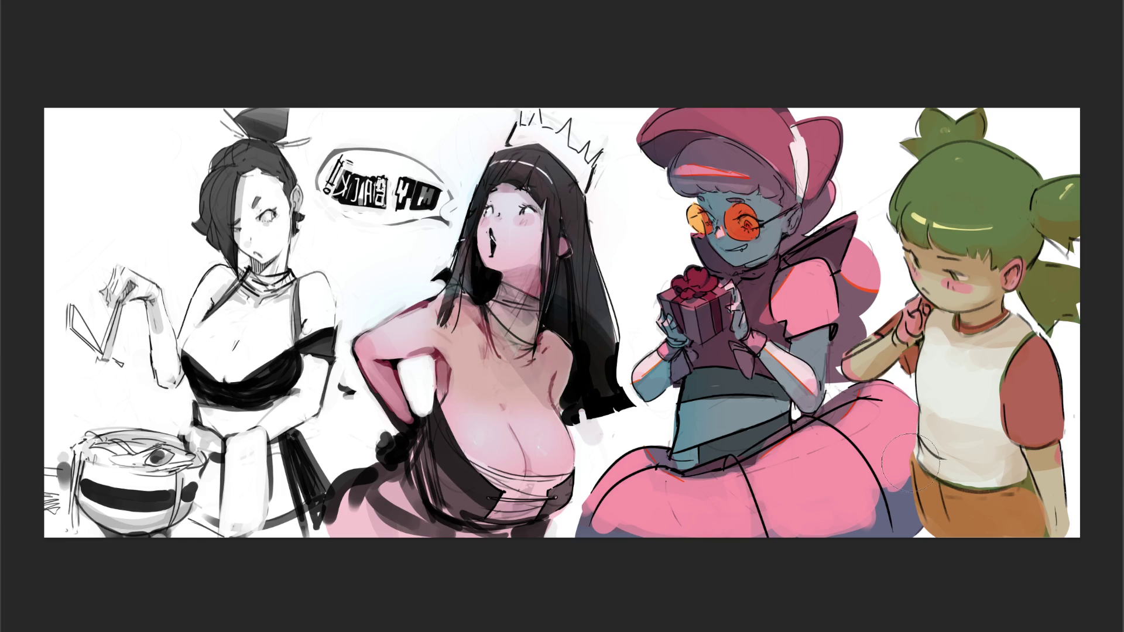
pyautogui.hotkey('ctrl', 'z')
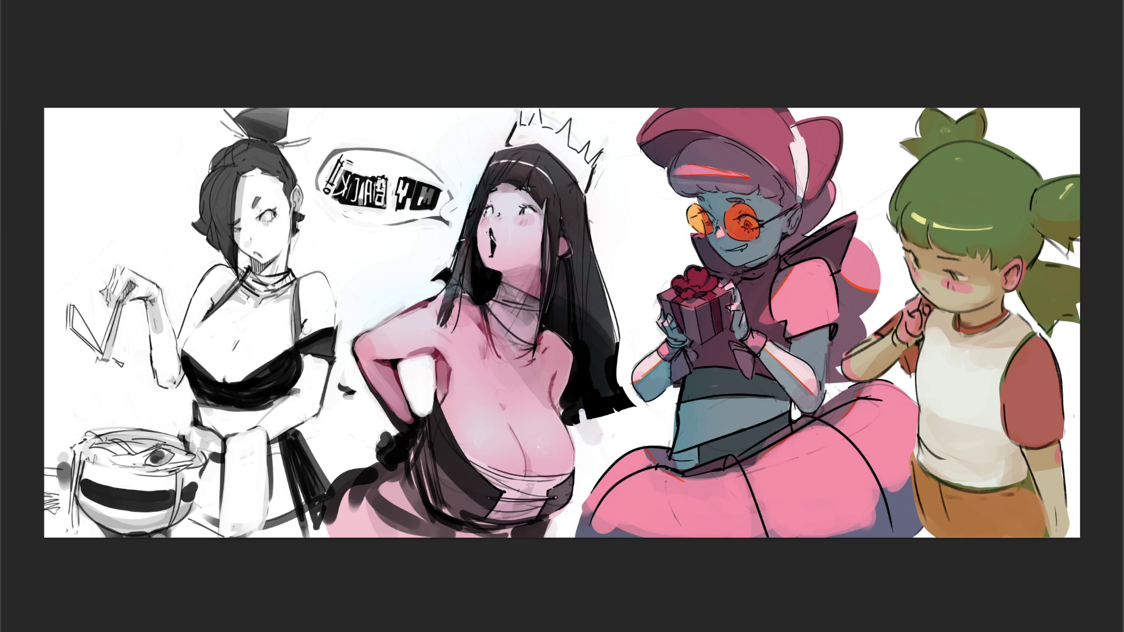
# Add a short dark stroke beside her eye and another down the hat's highlight stripe
pyautogui.moveTo(524, 213); pyautogui.dragTo(536, 210)
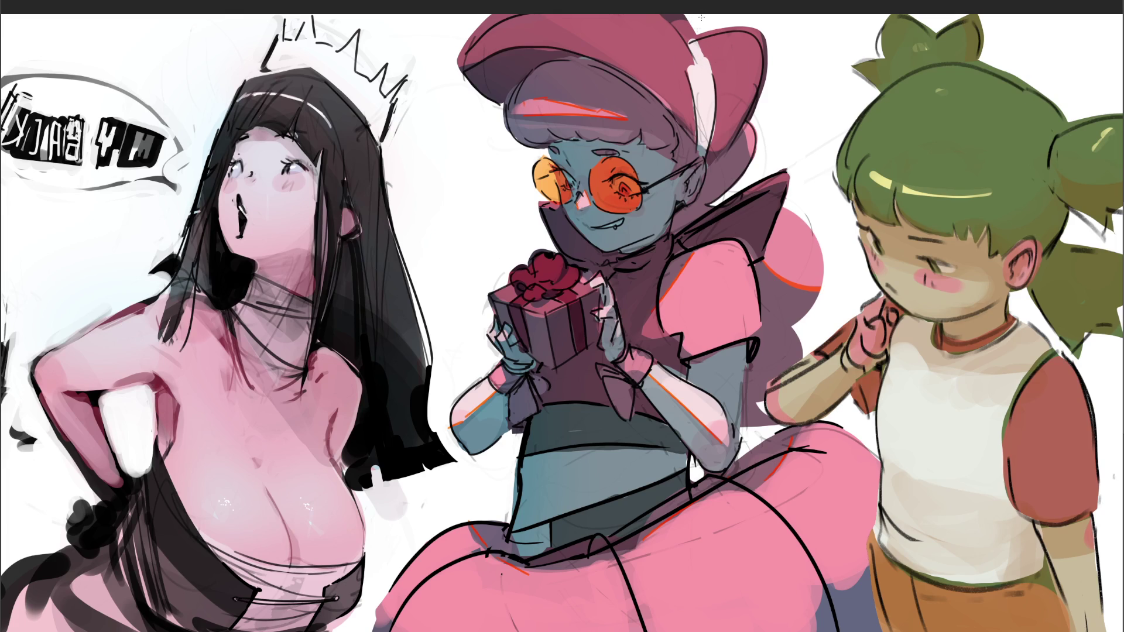
pyautogui.moveTo(686, 58); pyautogui.dragTo(696, 123)
# Undo the dark stroke, lighten the pink hat's stripe, and repaint its left edge with the band colour
pyautogui.hotkey('ctrl', 'z')
pyautogui.moveTo(705, 138); pyautogui.dragTo(713, 48)
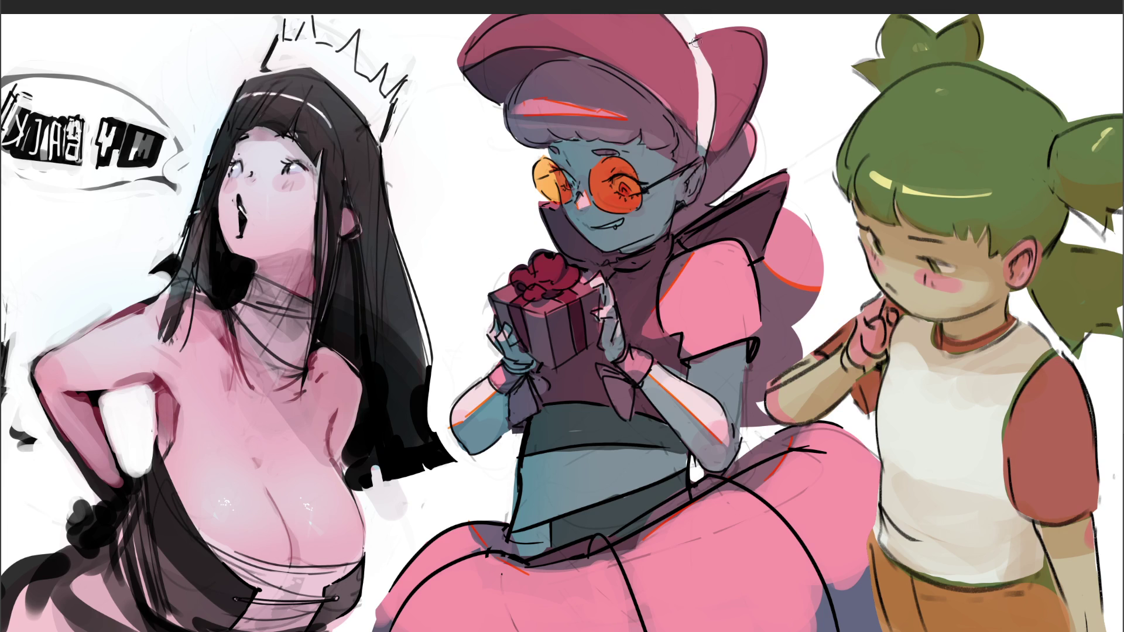
pyautogui.keyDown('alt'); pyautogui.click(705, 20); pyautogui.keyUp('alt')
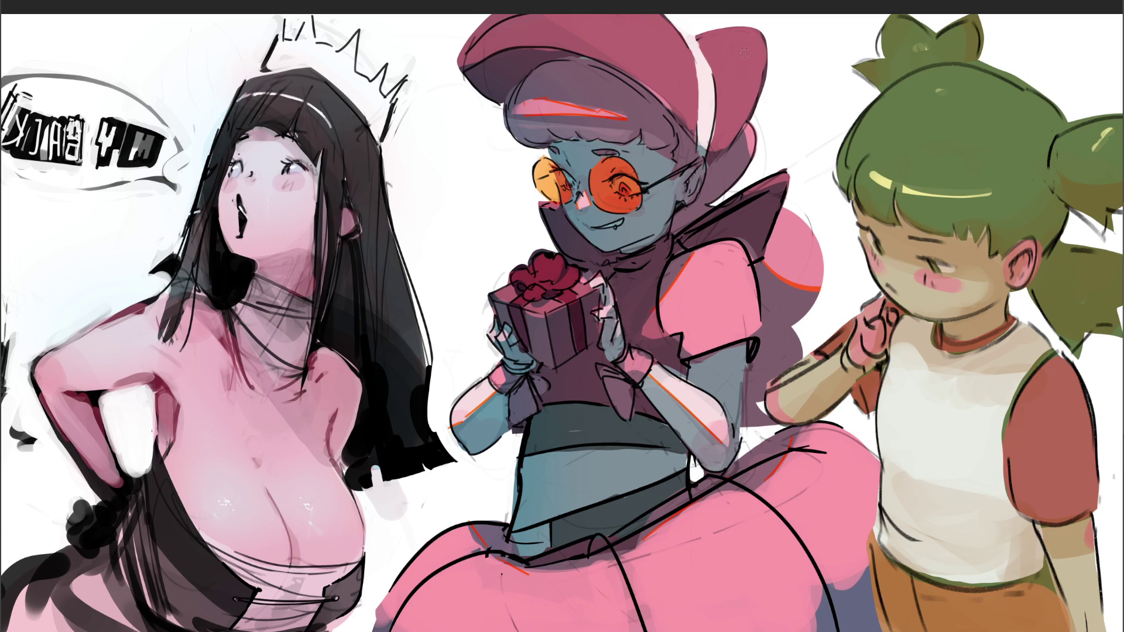
pyautogui.moveTo(527, 31)
pyautogui.mouseDown()
pyautogui.moveTo(541, 20)
pyautogui.moveTo(492, 24)
pyautogui.moveTo(471, 44)
pyautogui.moveTo(513, 37)
pyautogui.moveTo(475, 48)
pyautogui.moveTo(536, 6)
pyautogui.moveTo(508, 34)
pyautogui.moveTo(540, 22)
pyautogui.mouseUp()
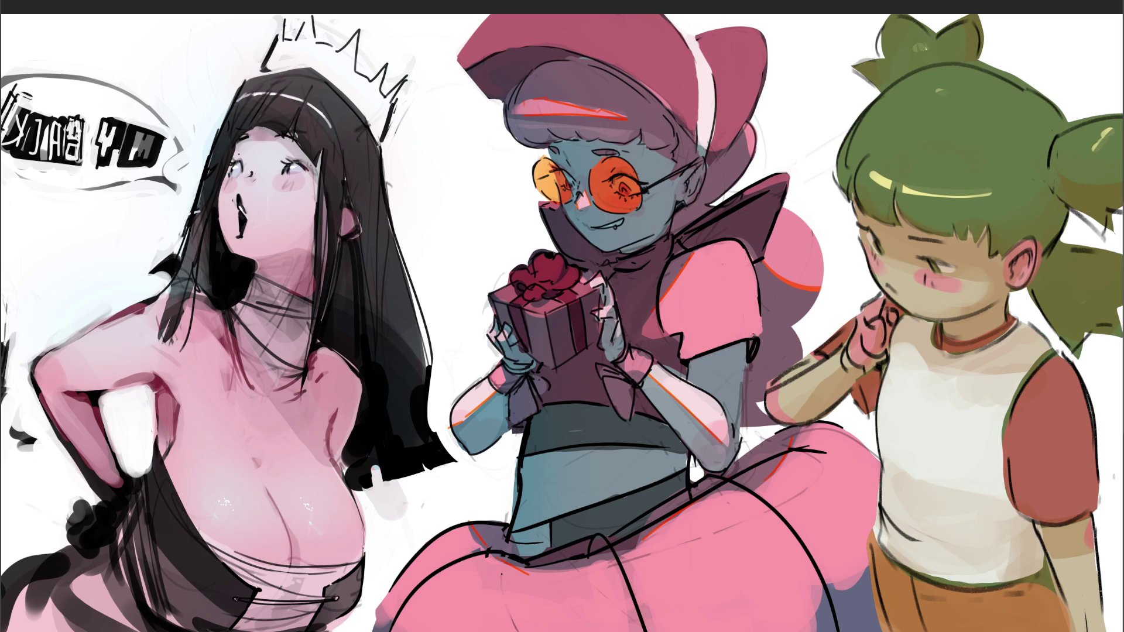
# Thicken the ink line at the blue girl's sleeve edge, then fit the whole canvas in view
pyautogui.moveTo(749, 347); pyautogui.dragTo(736, 446)
pyautogui.hotkey('ctrl', 'z')
pyautogui.hotkey('ctrl', 'shift', 'z')
pyautogui.hotkey('ctrl', '0')
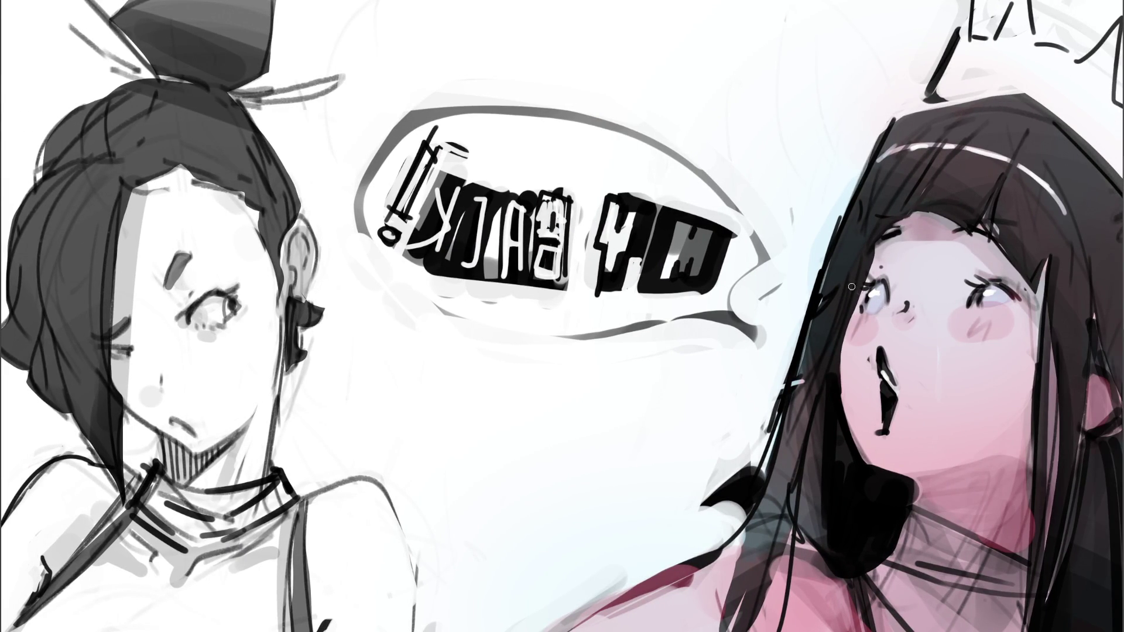
# Paint out the MY BACK! text in white and hand-letter a black B and R in the bubble
pyautogui.moveTo(688, 254)
pyautogui.mouseDown()
pyautogui.moveTo(440, 176)
pyautogui.moveTo(439, 188)
pyautogui.moveTo(564, 252)
pyautogui.moveTo(665, 239)
pyautogui.mouseUp()
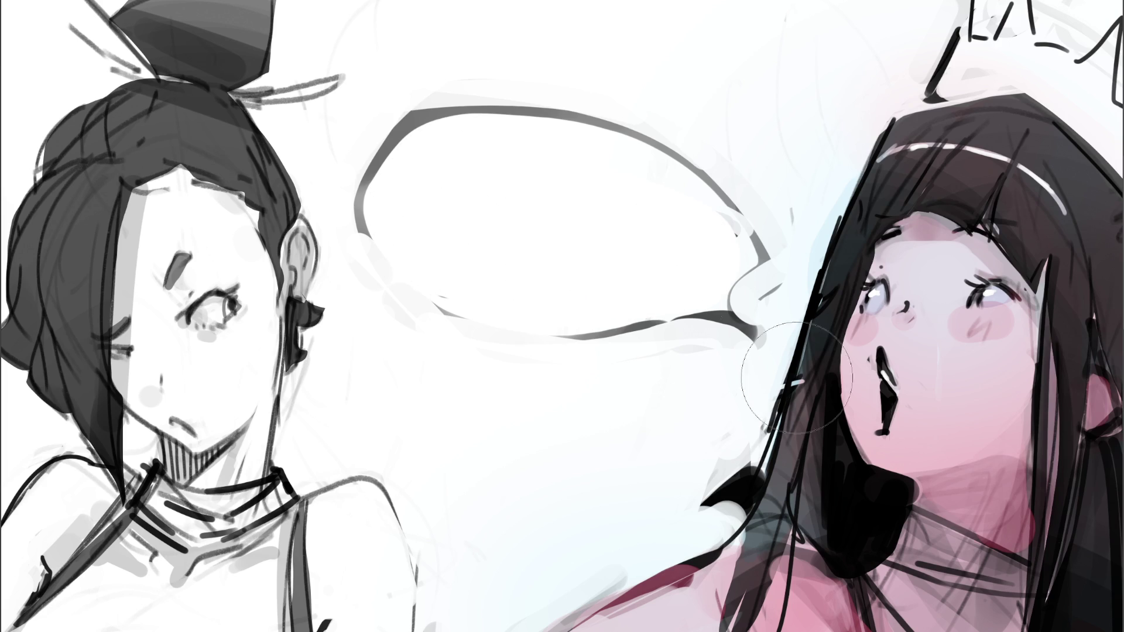
pyautogui.moveTo(412, 178); pyautogui.dragTo(414, 189)
pyautogui.moveTo(423, 229); pyautogui.dragTo(432, 253)
pyautogui.moveTo(403, 172)
pyautogui.mouseDown()
pyautogui.moveTo(496, 164)
pyautogui.moveTo(486, 214)
pyautogui.moveTo(426, 240)
pyautogui.mouseUp()
pyautogui.moveTo(508, 178); pyautogui.dragTo(509, 268)
pyautogui.moveTo(497, 184); pyautogui.dragTo(550, 266)
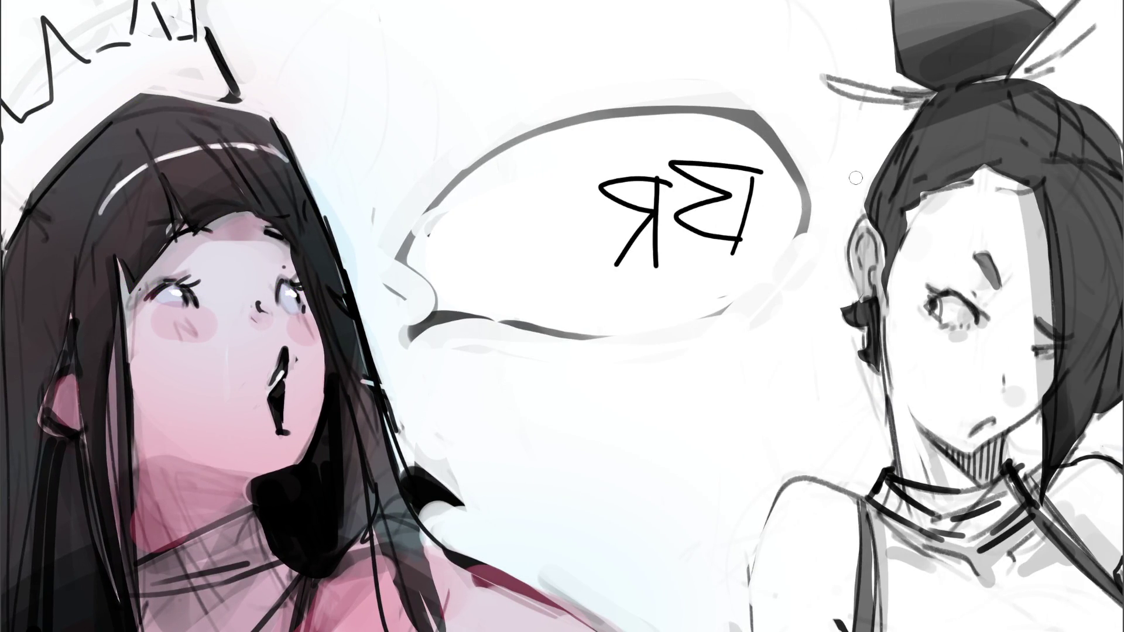
# Erase the mirrored BR letters and hand-letter a new, non-mirrored B in the bubble
pyautogui.press('e')
pyautogui.moveTo(755, 175)
pyautogui.mouseDown()
pyautogui.moveTo(626, 234)
pyautogui.moveTo(732, 248)
pyautogui.mouseUp()
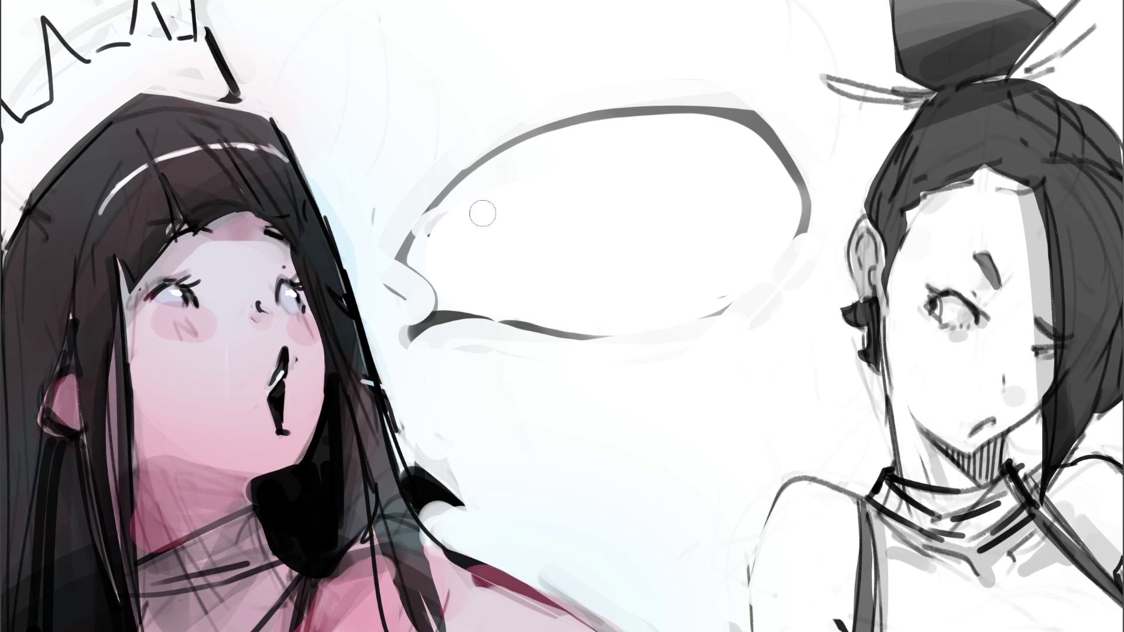
pyautogui.press('e')
pyautogui.moveTo(482, 213); pyautogui.dragTo(512, 294)
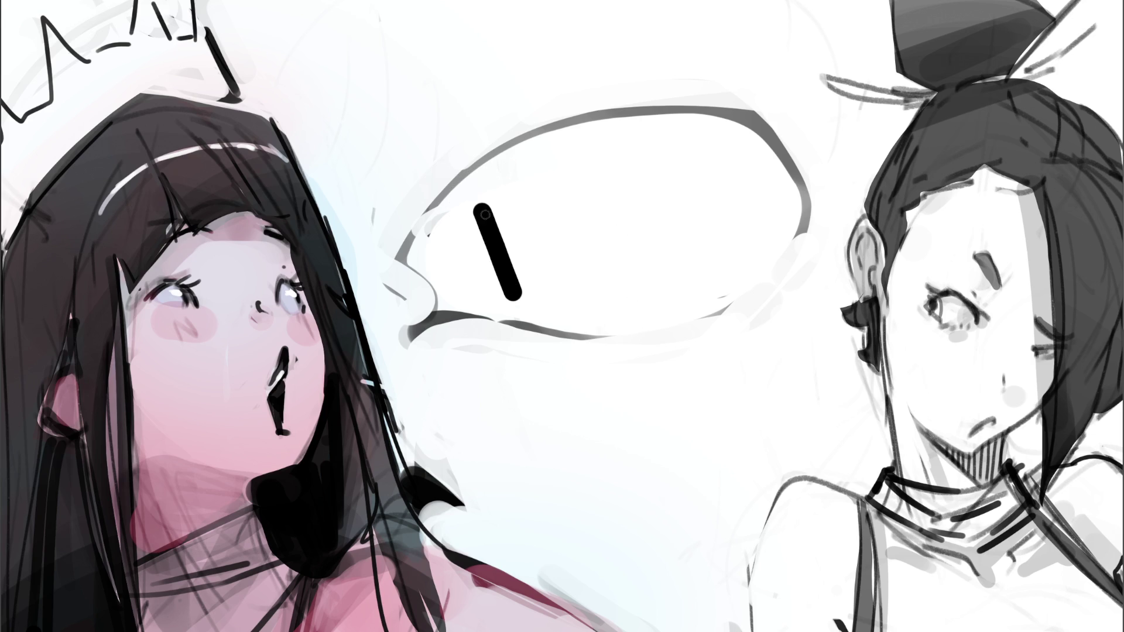
pyautogui.moveTo(466, 229); pyautogui.dragTo(524, 196)
pyautogui.moveTo(498, 240); pyautogui.dragTo(489, 294)
pyautogui.moveTo(466, 229)
pyautogui.mouseDown()
pyautogui.moveTo(524, 209)
pyautogui.moveTo(597, 276)
pyautogui.mouseUp()
# Add an R, a second B and an exclamation mark to complete 'BRB!'
pyautogui.moveTo(542, 193)
pyautogui.mouseDown()
pyautogui.moveTo(595, 199)
pyautogui.moveTo(654, 252)
pyautogui.mouseUp()
pyautogui.moveTo(656, 173)
pyautogui.mouseDown()
pyautogui.moveTo(662, 249)
pyautogui.moveTo(697, 204)
pyautogui.moveTo(659, 246)
pyautogui.mouseUp()
pyautogui.moveTo(710, 143)
pyautogui.mouseDown()
pyautogui.moveTo(723, 204)
pyautogui.moveTo(745, 223)
pyautogui.mouseUp()
pyautogui.click(741, 226)
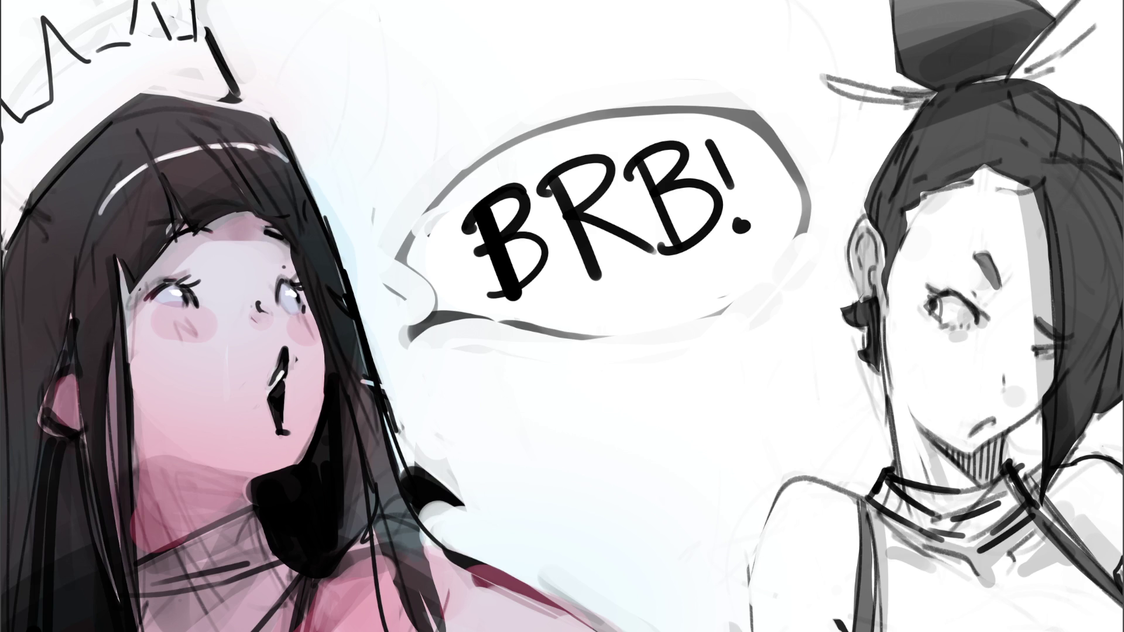
# Undo the BRB! lettering stroke by stroke until the crowned girl's speech bubble is empty
pyautogui.hotkey('ctrl', 'z')
pyautogui.hotkey('ctrl', 'z')
pyautogui.hotkey('ctrl', 'z')
pyautogui.hotkey('ctrl', 'z')
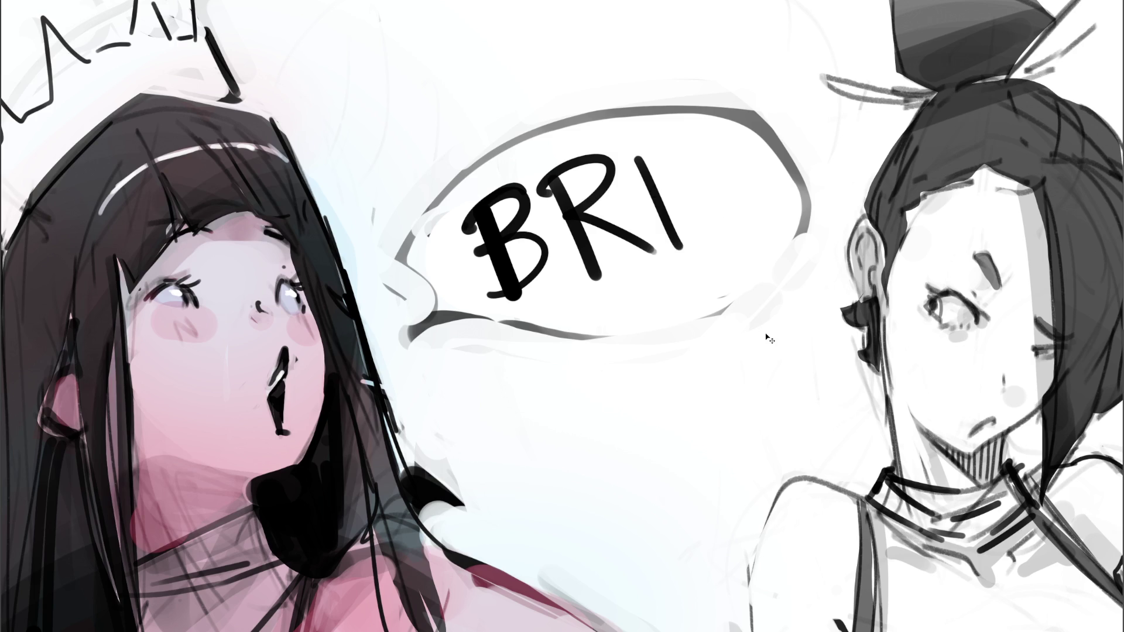
pyautogui.hotkey('ctrl', 'z')
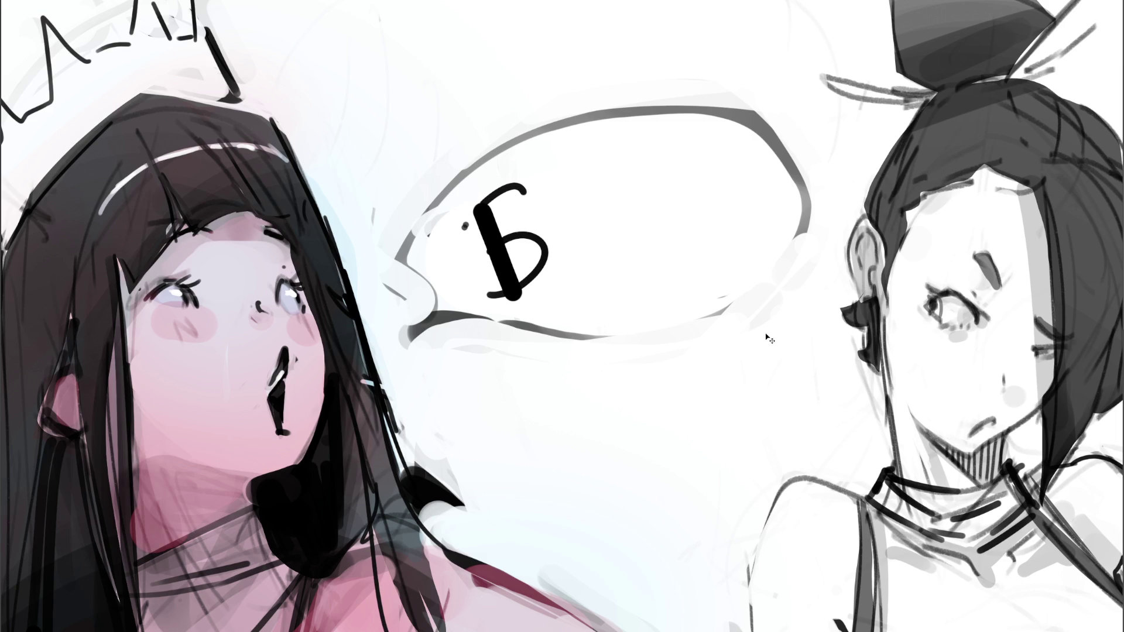
pyautogui.hotkey('ctrl', 'z')
pyautogui.hotkey('ctrl', 'z')
pyautogui.hotkey('ctrl', 'z')
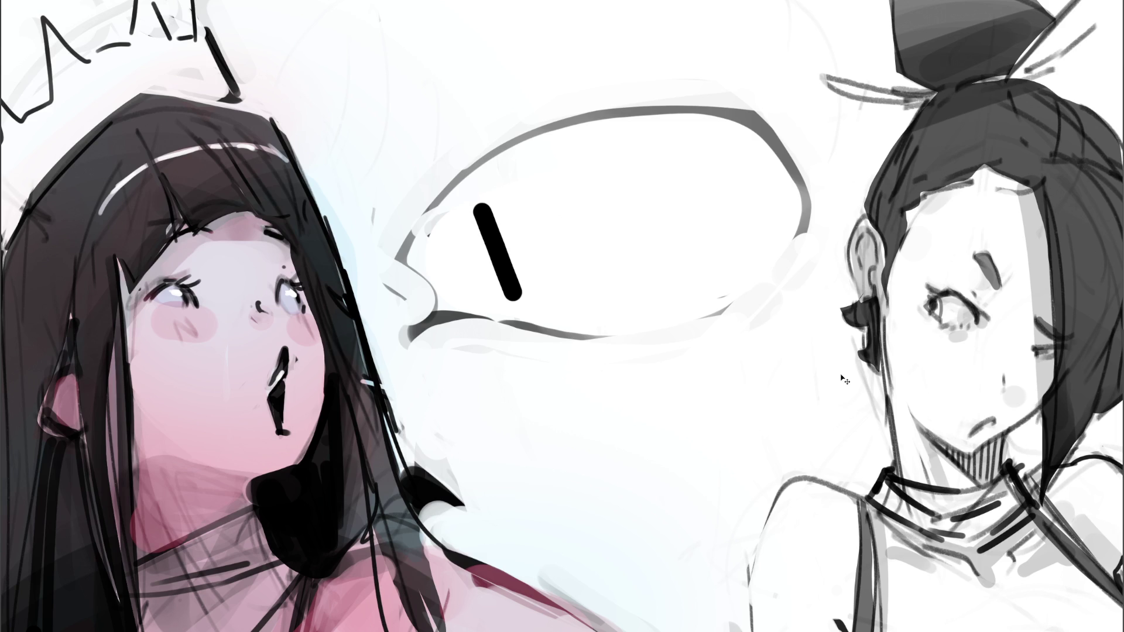
pyautogui.hotkey('ctrl', 'z')
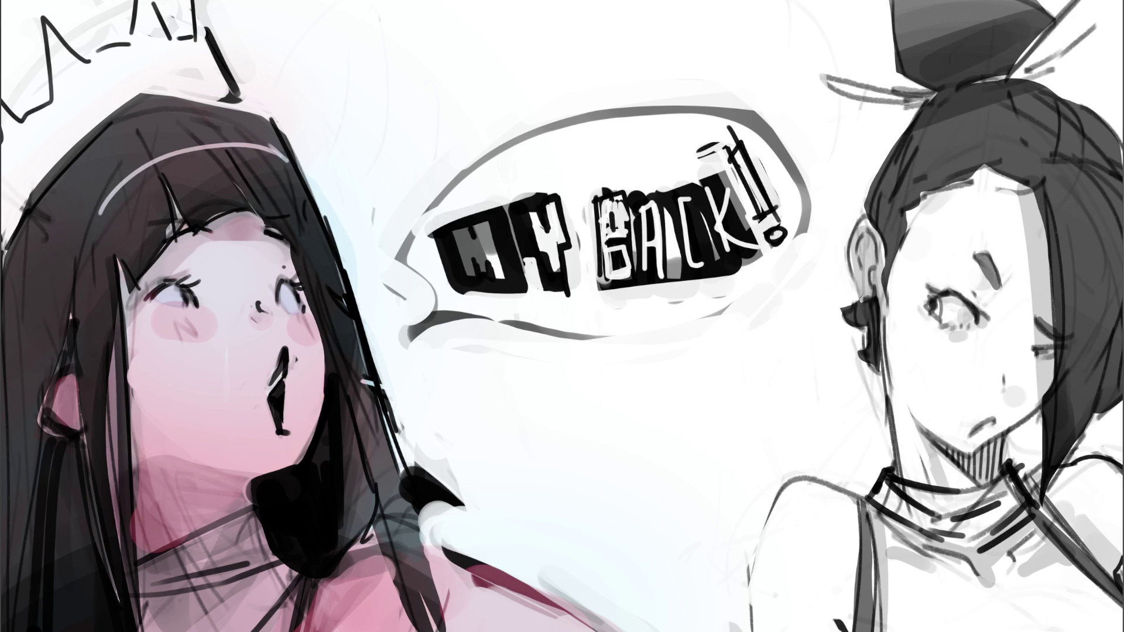
pyautogui.click(720, 294)
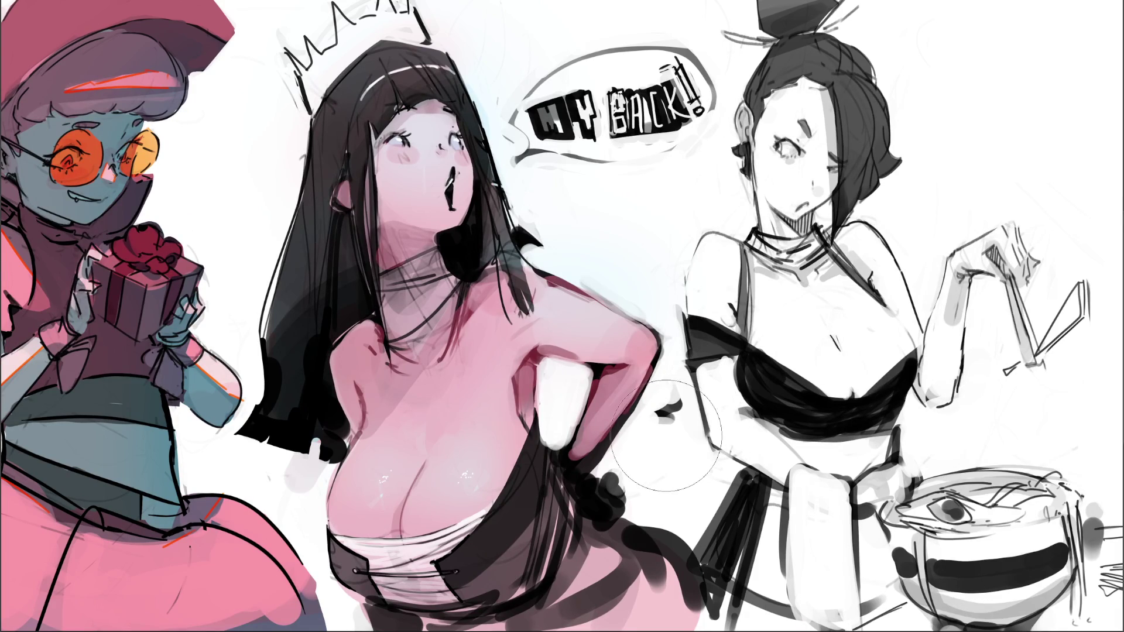
# Whiten the smudge between the girls and paint grey steam squiggles above the noodle bowl
pyautogui.moveTo(685, 415)
pyautogui.mouseDown()
pyautogui.moveTo(677, 398)
pyautogui.moveTo(667, 412)
pyautogui.moveTo(664, 401)
pyautogui.moveTo(681, 394)
pyautogui.mouseUp()
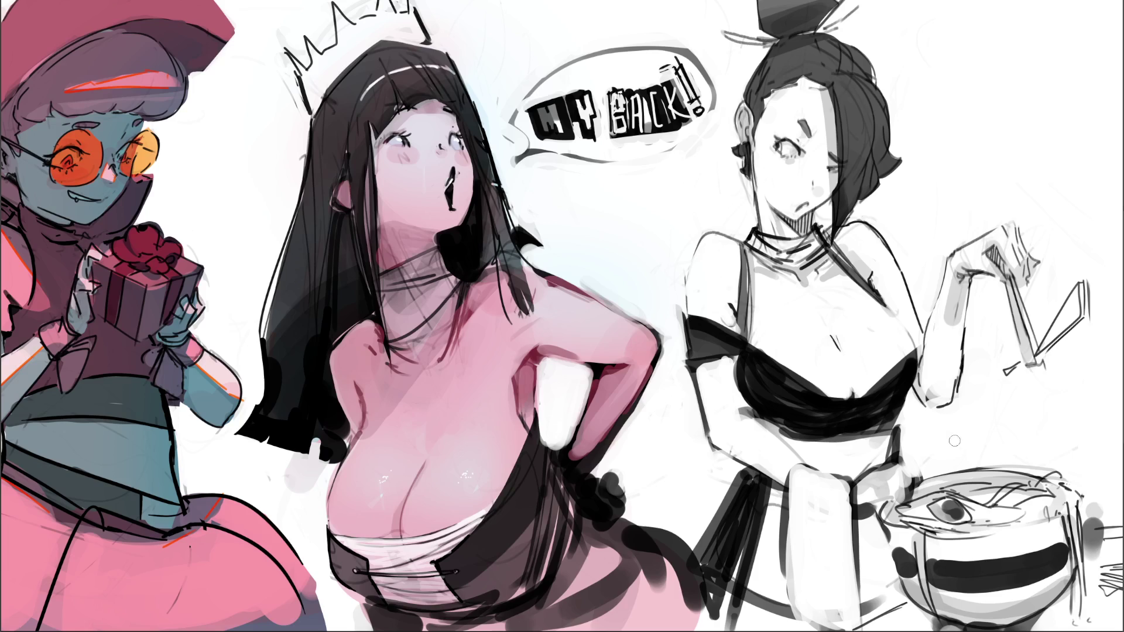
pyautogui.moveTo(950, 449); pyautogui.dragTo(954, 474)
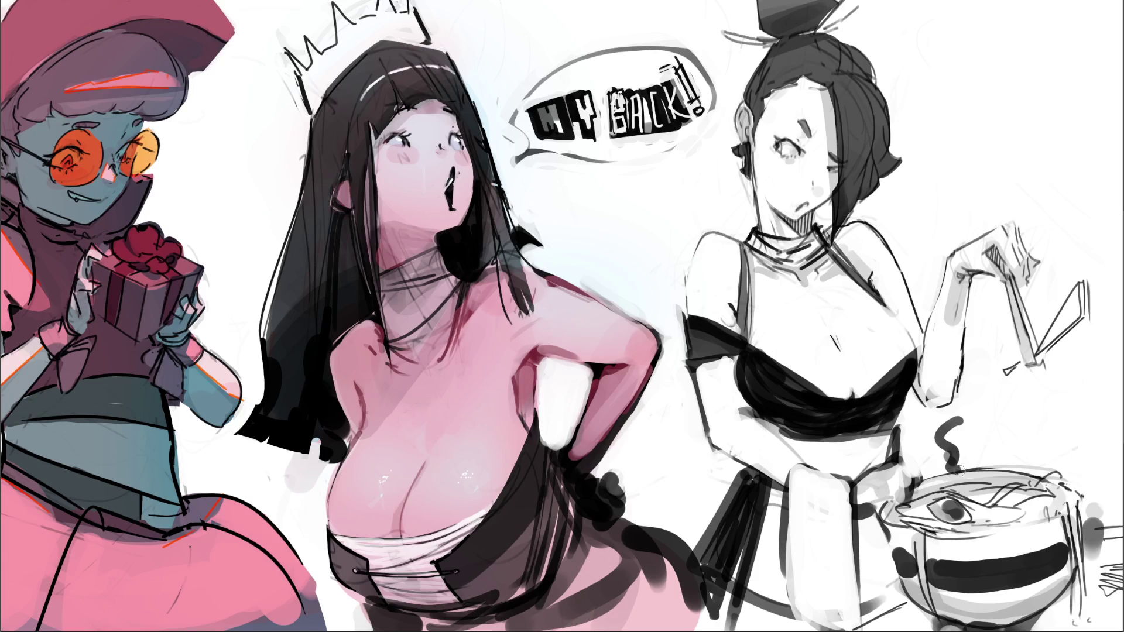
pyautogui.moveTo(947, 419); pyautogui.dragTo(981, 480)
pyautogui.moveTo(988, 416)
pyautogui.mouseDown()
pyautogui.moveTo(986, 442)
pyautogui.moveTo(1007, 433)
pyautogui.moveTo(966, 445)
pyautogui.moveTo(925, 428)
pyautogui.moveTo(1012, 468)
pyautogui.mouseUp()
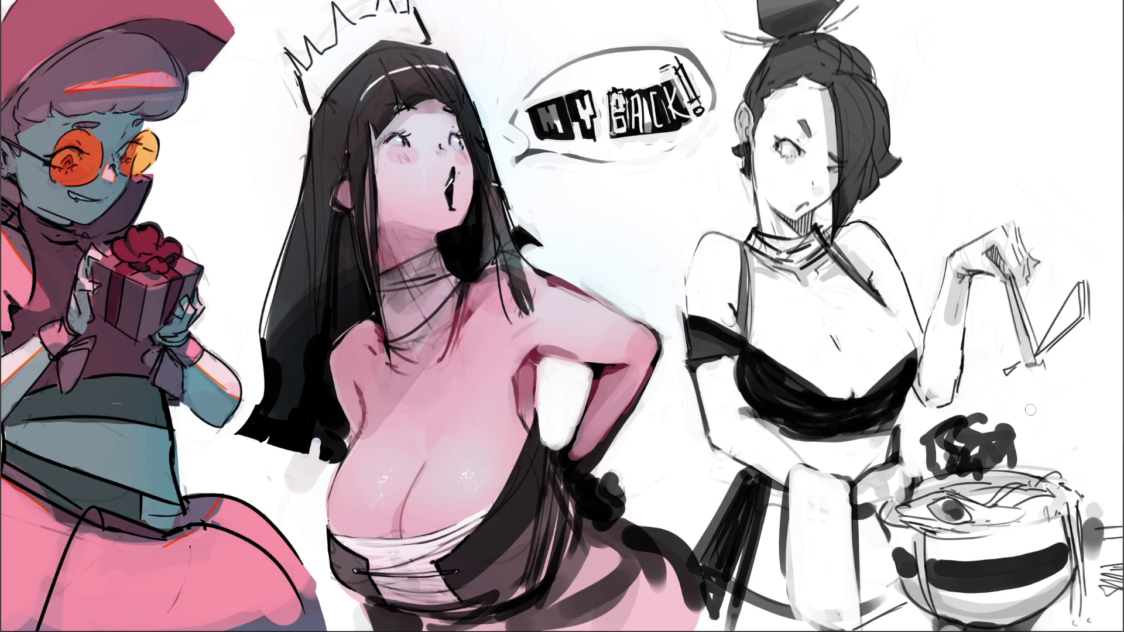
pyautogui.moveTo(976, 432)
pyautogui.mouseDown()
pyautogui.moveTo(989, 434)
pyautogui.moveTo(946, 431)
pyautogui.moveTo(972, 439)
pyautogui.moveTo(936, 462)
pyautogui.moveTo(1030, 453)
pyautogui.moveTo(943, 471)
pyautogui.moveTo(1019, 433)
pyautogui.moveTo(1013, 459)
pyautogui.moveTo(943, 451)
pyautogui.moveTo(1002, 409)
pyautogui.moveTo(977, 462)
pyautogui.moveTo(1021, 527)
pyautogui.moveTo(972, 457)
pyautogui.moveTo(995, 427)
pyautogui.moveTo(956, 479)
pyautogui.moveTo(1008, 478)
pyautogui.moveTo(974, 477)
pyautogui.mouseUp()
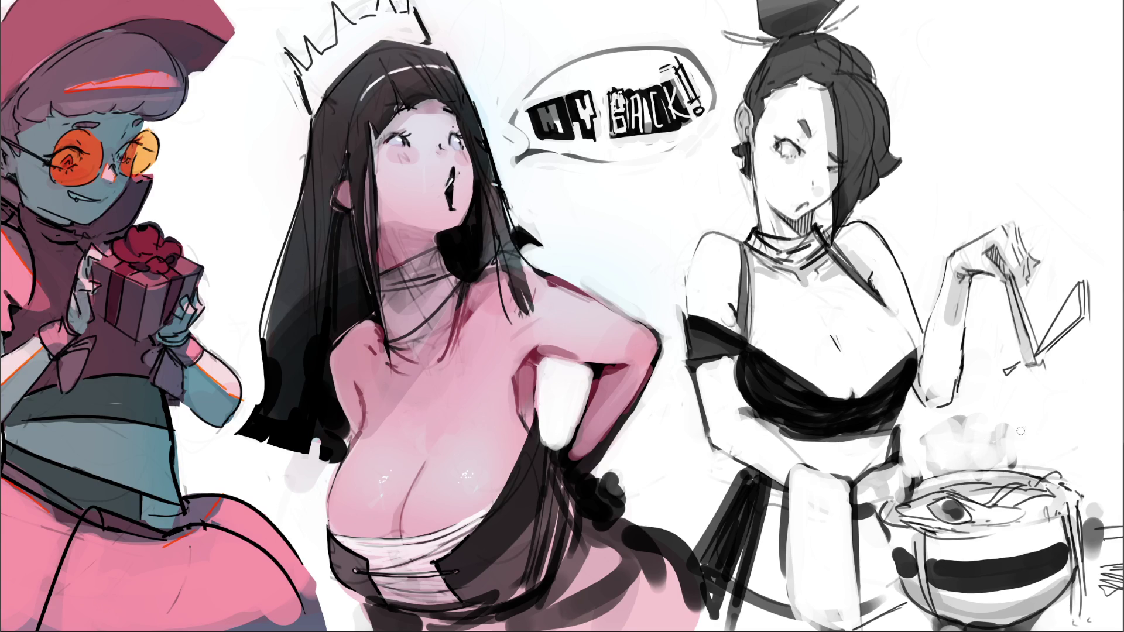
pyautogui.moveTo(1016, 422); pyautogui.dragTo(1019, 462)
# Repaint the steam above the bowl as light grey wisps and soften them with white
pyautogui.hotkey('ctrl', 'z')
pyautogui.moveTo(1014, 448); pyautogui.dragTo(1016, 471)
pyautogui.moveTo(921, 428); pyautogui.dragTo(931, 509)
pyautogui.moveTo(944, 461); pyautogui.dragTo(948, 491)
pyautogui.moveTo(976, 429); pyautogui.dragTo(988, 499)
pyautogui.moveTo(1022, 432); pyautogui.dragTo(1024, 473)
pyautogui.moveTo(1032, 426); pyautogui.dragTo(1035, 476)
pyautogui.moveTo(1034, 425); pyautogui.dragTo(1035, 476)
pyautogui.moveTo(989, 498); pyautogui.dragTo(1019, 510)
pyautogui.moveTo(980, 430); pyautogui.dragTo(980, 483)
pyautogui.moveTo(1024, 434); pyautogui.dragTo(1024, 474)
pyautogui.moveTo(924, 427); pyautogui.dragTo(924, 495)
pyautogui.moveTo(1019, 426); pyautogui.dragTo(1019, 474)
pyautogui.moveTo(957, 425)
pyautogui.mouseDown()
pyautogui.moveTo(948, 443)
pyautogui.moveTo(993, 420)
pyautogui.moveTo(937, 463)
pyautogui.moveTo(965, 448)
pyautogui.moveTo(1026, 453)
pyautogui.moveTo(987, 448)
pyautogui.mouseUp()
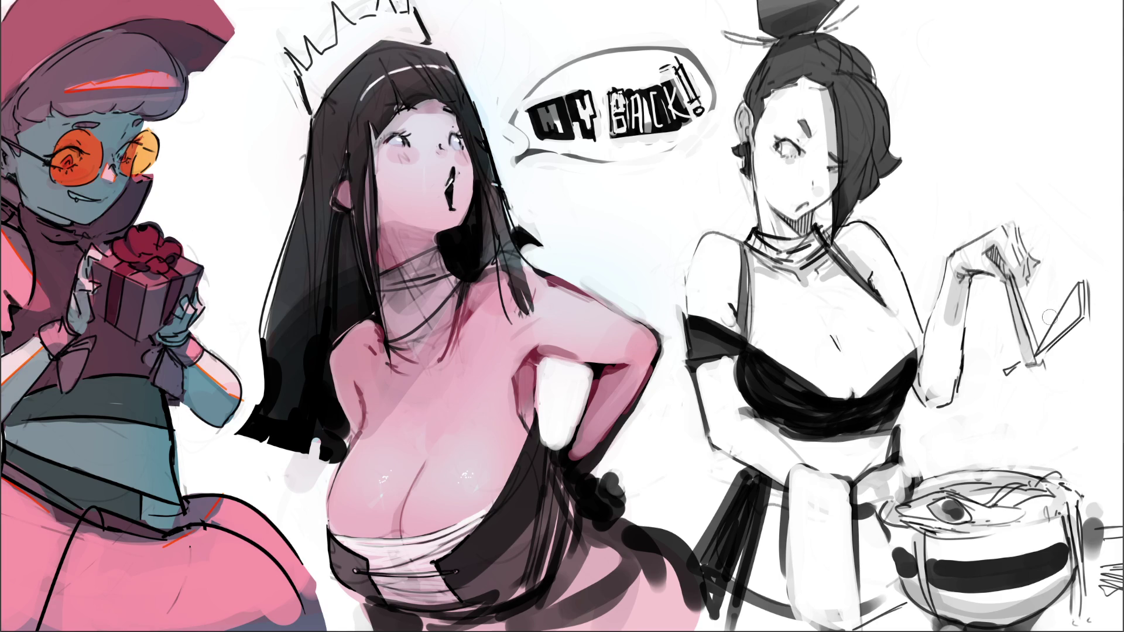
# Sketch and erase faint lines beside the raised hand, then add a grey drip above the bowl
pyautogui.moveTo(1040, 324); pyautogui.dragTo(1054, 199)
pyautogui.moveTo(1080, 275); pyautogui.dragTo(1081, 236)
pyautogui.moveTo(1056, 183); pyautogui.dragTo(1046, 303)
pyautogui.moveTo(1056, 193); pyautogui.dragTo(1051, 302)
pyautogui.moveTo(1082, 234); pyautogui.dragTo(1085, 272)
pyautogui.moveTo(1005, 400)
pyautogui.mouseDown()
pyautogui.moveTo(1011, 432)
pyautogui.moveTo(1010, 401)
pyautogui.mouseUp()
pyautogui.click(1009, 451)
# Outline the white sleeve and shade the black band, arm, elbow, cuff and waist area
pyautogui.moveTo(789, 486)
pyautogui.mouseDown()
pyautogui.moveTo(812, 459)
pyautogui.moveTo(850, 475)
pyautogui.mouseUp()
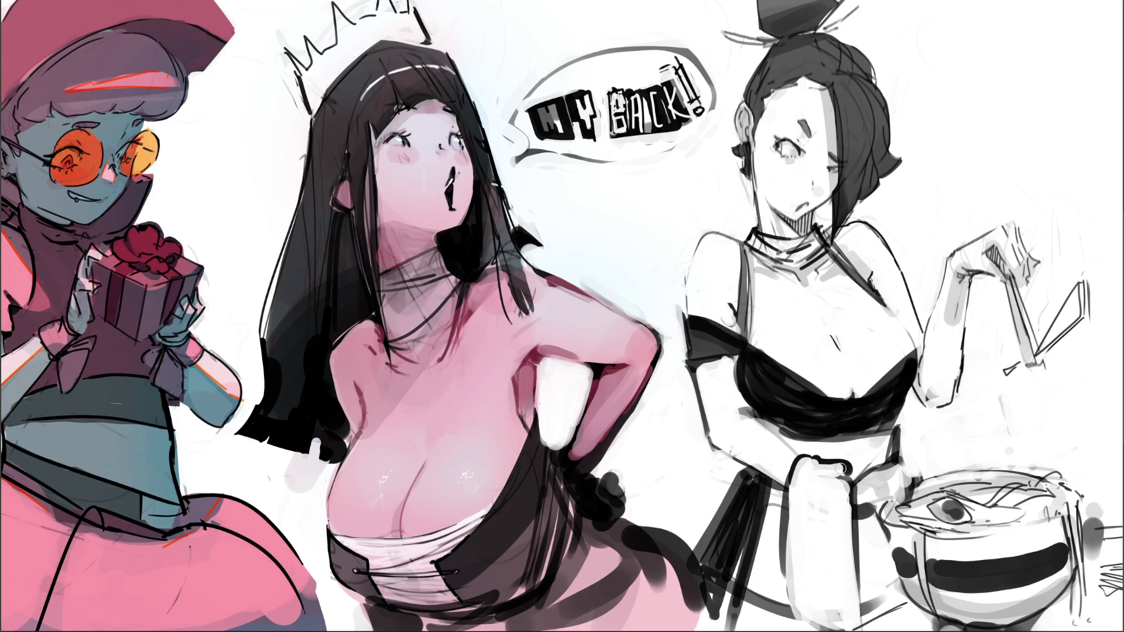
pyautogui.moveTo(850, 477); pyautogui.dragTo(850, 557)
pyautogui.moveTo(856, 491)
pyautogui.mouseDown()
pyautogui.moveTo(856, 507)
pyautogui.moveTo(886, 473)
pyautogui.moveTo(915, 489)
pyautogui.mouseUp()
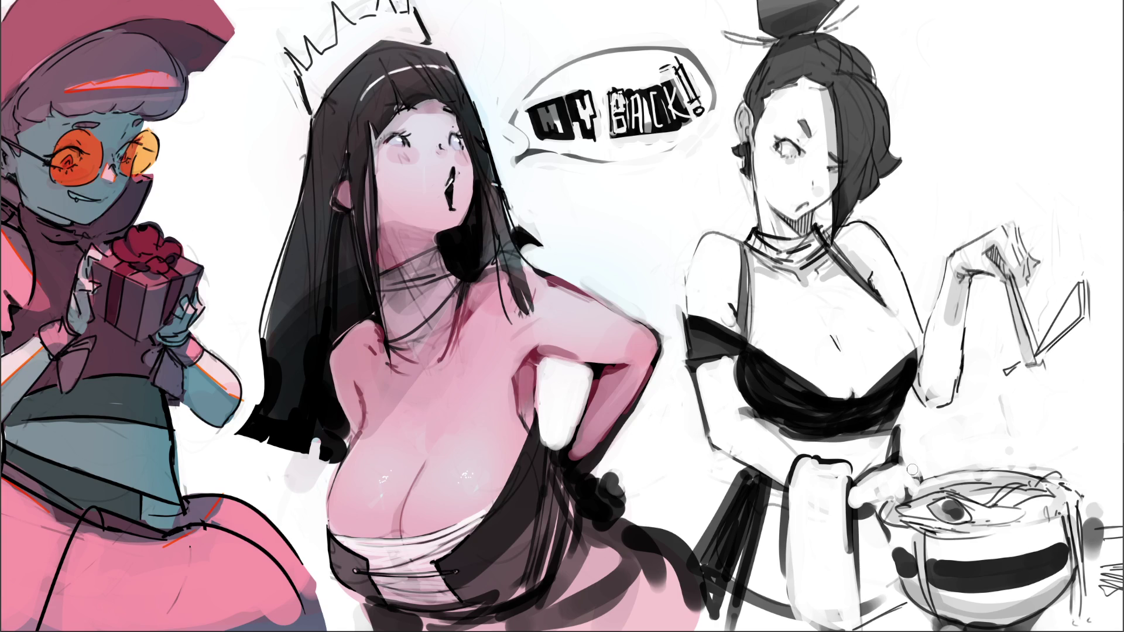
pyautogui.moveTo(767, 366)
pyautogui.mouseDown()
pyautogui.moveTo(828, 413)
pyautogui.moveTo(768, 416)
pyautogui.mouseUp()
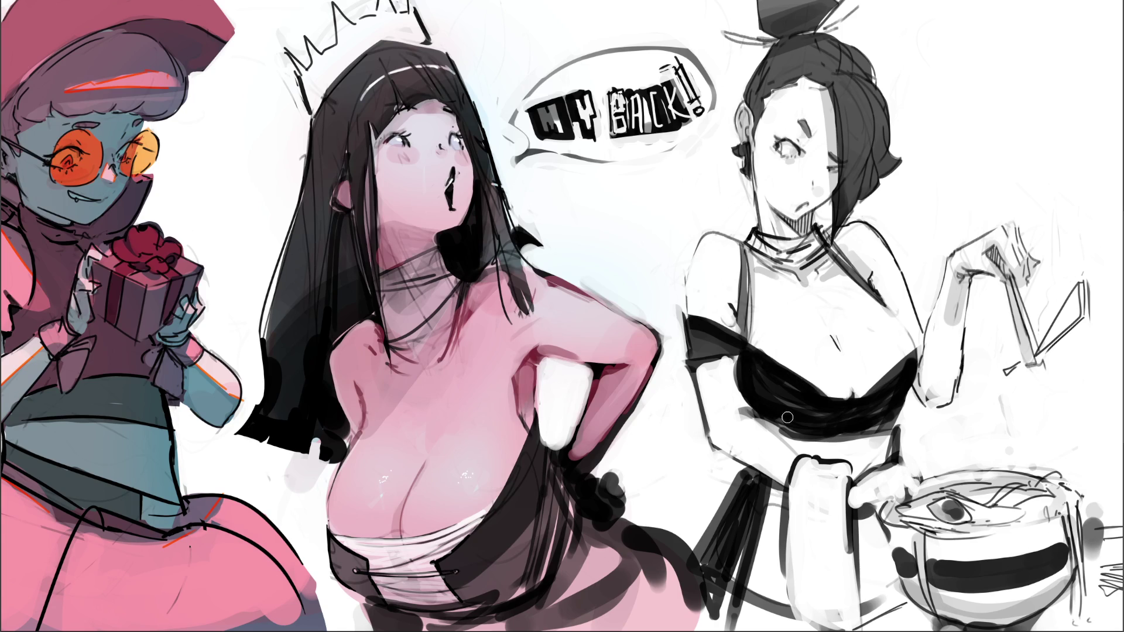
pyautogui.moveTo(745, 360)
pyautogui.mouseDown()
pyautogui.moveTo(752, 403)
pyautogui.moveTo(731, 380)
pyautogui.moveTo(741, 408)
pyautogui.moveTo(739, 363)
pyautogui.moveTo(756, 419)
pyautogui.mouseUp()
pyautogui.moveTo(921, 380)
pyautogui.mouseDown()
pyautogui.moveTo(929, 411)
pyautogui.moveTo(959, 391)
pyautogui.mouseUp()
pyautogui.moveTo(848, 441)
pyautogui.mouseDown()
pyautogui.moveTo(799, 444)
pyautogui.moveTo(872, 445)
pyautogui.moveTo(843, 463)
pyautogui.mouseUp()
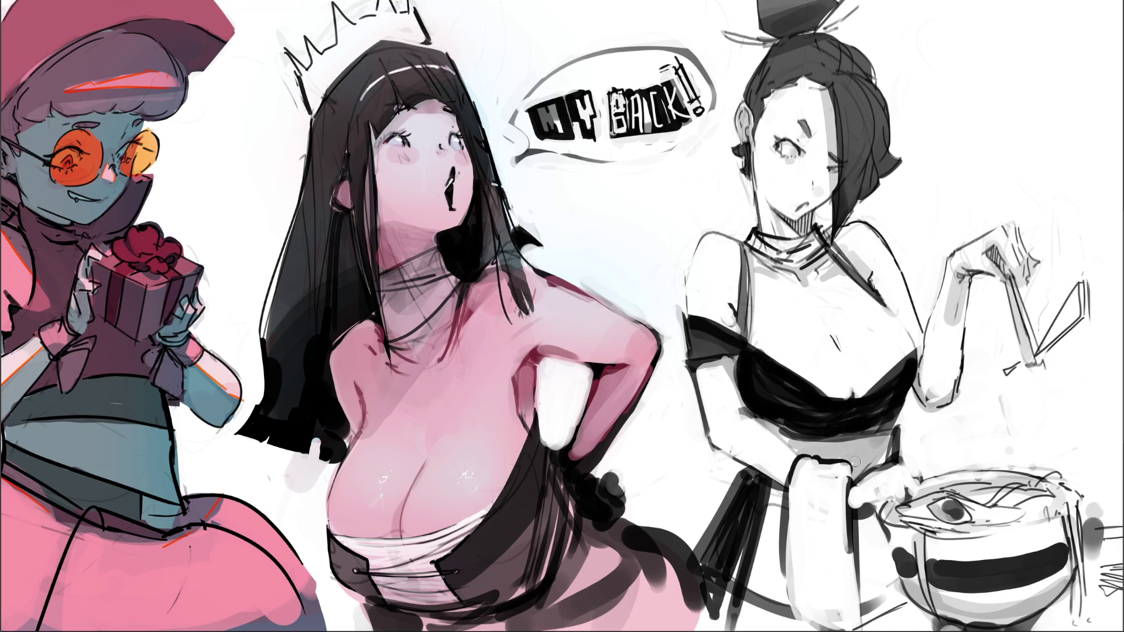
pyautogui.moveTo(856, 524)
pyautogui.mouseDown()
pyautogui.moveTo(865, 621)
pyautogui.moveTo(874, 518)
pyautogui.moveTo(896, 611)
pyautogui.moveTo(875, 611)
pyautogui.moveTo(901, 594)
pyautogui.moveTo(868, 577)
pyautogui.mouseUp()
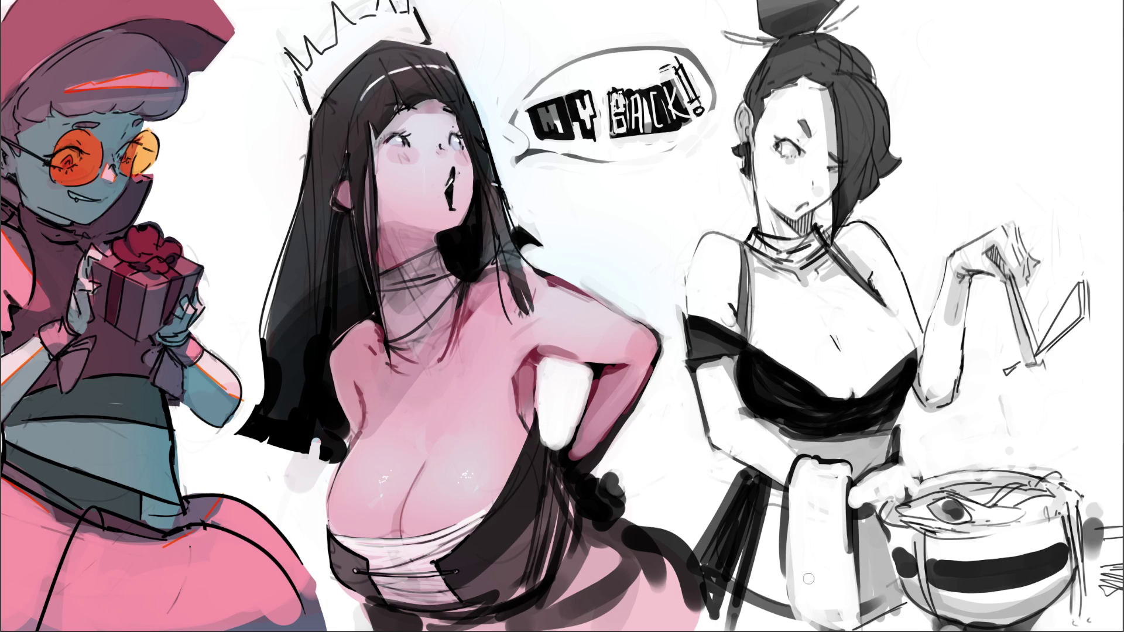
pyautogui.moveTo(782, 486)
pyautogui.mouseDown()
pyautogui.moveTo(774, 617)
pyautogui.moveTo(785, 621)
pyautogui.moveTo(764, 606)
pyautogui.moveTo(756, 549)
pyautogui.moveTo(775, 512)
pyautogui.moveTo(757, 505)
pyautogui.moveTo(722, 610)
pyautogui.moveTo(739, 483)
pyautogui.moveTo(708, 553)
pyautogui.mouseUp()
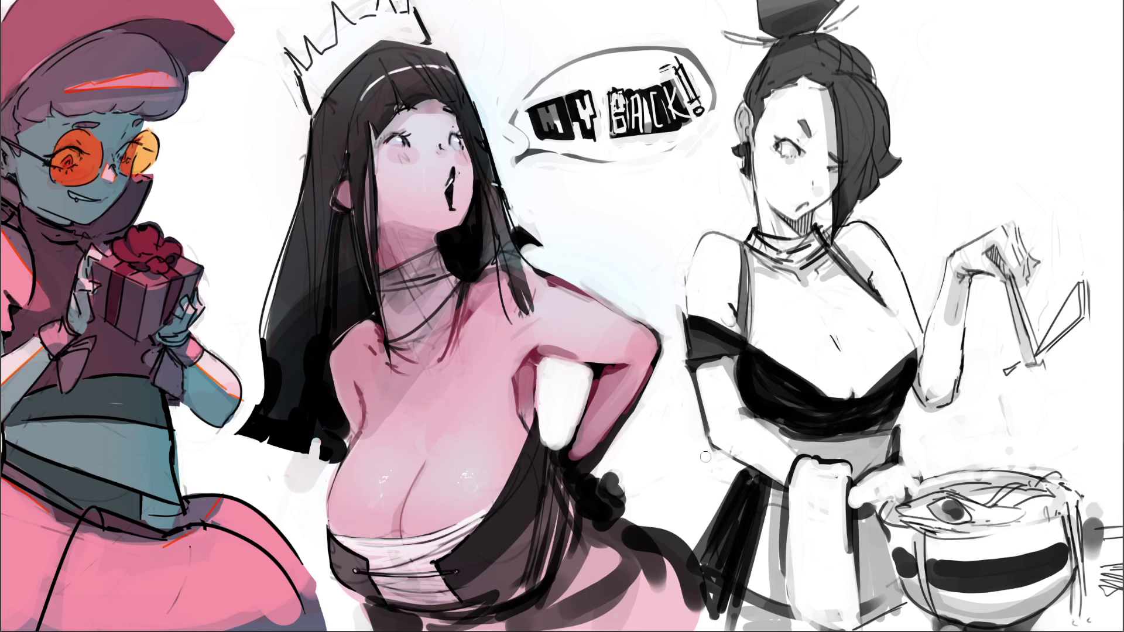
# Re-stroke and darken the grey shading along the right girl's dress edge
pyautogui.click(705, 432)
pyautogui.moveTo(705, 432); pyautogui.dragTo(747, 477)
pyautogui.moveTo(702, 416)
pyautogui.mouseDown()
pyautogui.moveTo(731, 463)
pyautogui.moveTo(775, 473)
pyautogui.mouseUp()
pyautogui.moveTo(721, 436); pyautogui.dragTo(772, 468)
pyautogui.moveTo(689, 402); pyautogui.dragTo(709, 450)
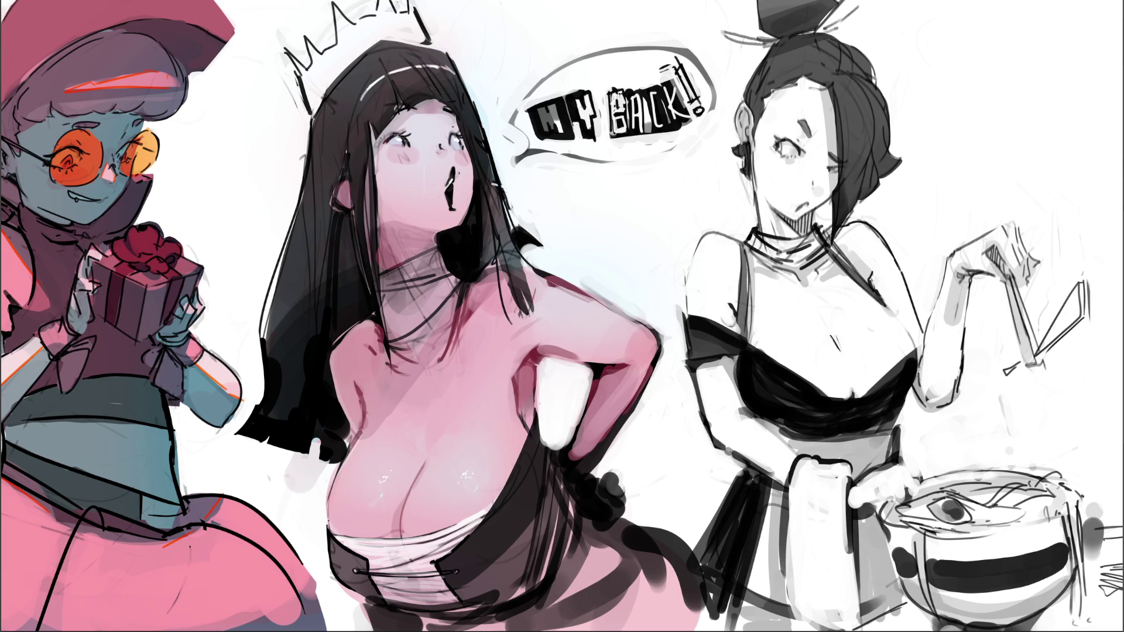
# Darken the right girl's eye, earring and choker end, and mark the fingertip
pyautogui.click(937, 61)
pyautogui.moveTo(785, 147); pyautogui.dragTo(787, 147)
pyautogui.moveTo(743, 165); pyautogui.dragTo(736, 158)
pyautogui.moveTo(753, 229); pyautogui.dragTo(756, 227)
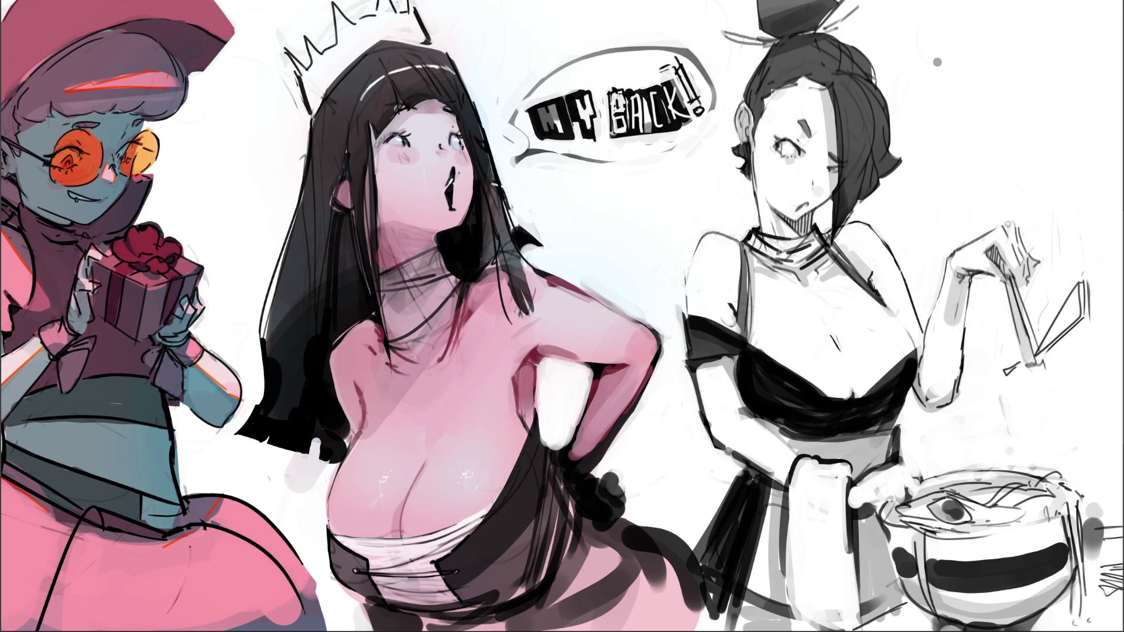
pyautogui.moveTo(1004, 224); pyautogui.dragTo(1009, 227)
# Redraw the chopstick hand's fingertips and curved thumb line in dark strokes, undoing stray marks
pyautogui.hotkey('ctrl', 'z')
pyautogui.moveTo(1031, 269)
pyautogui.mouseDown()
pyautogui.moveTo(1023, 285)
pyautogui.moveTo(1033, 281)
pyautogui.moveTo(1008, 287)
pyautogui.mouseUp()
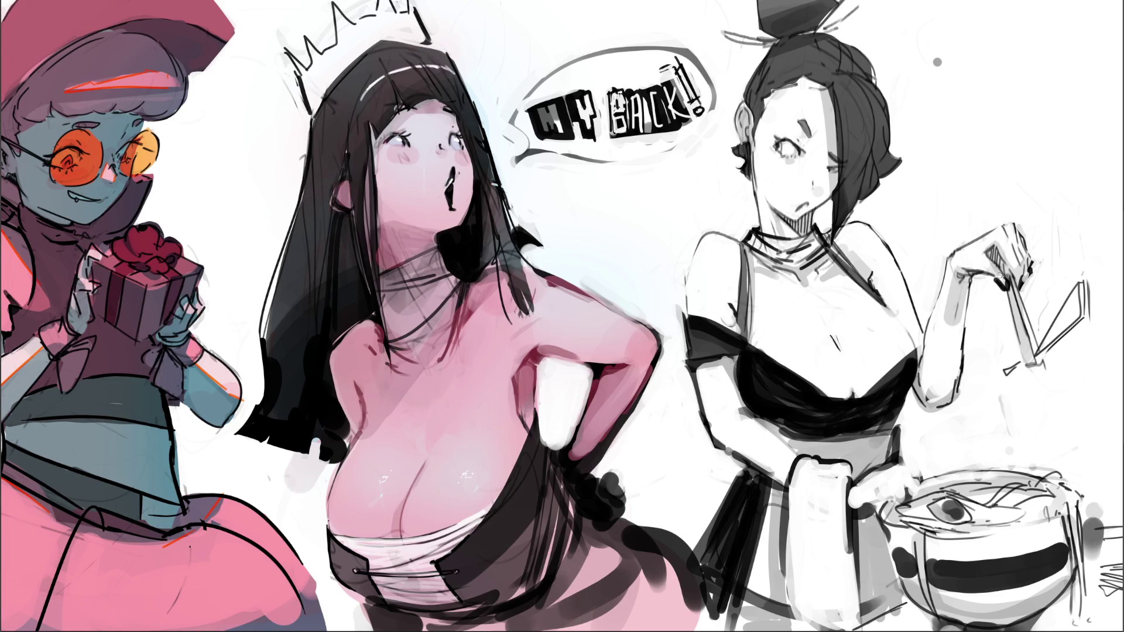
pyautogui.moveTo(997, 278); pyautogui.dragTo(1005, 286)
pyautogui.moveTo(1000, 272); pyautogui.dragTo(1003, 287)
pyautogui.moveTo(1011, 271); pyautogui.dragTo(1008, 281)
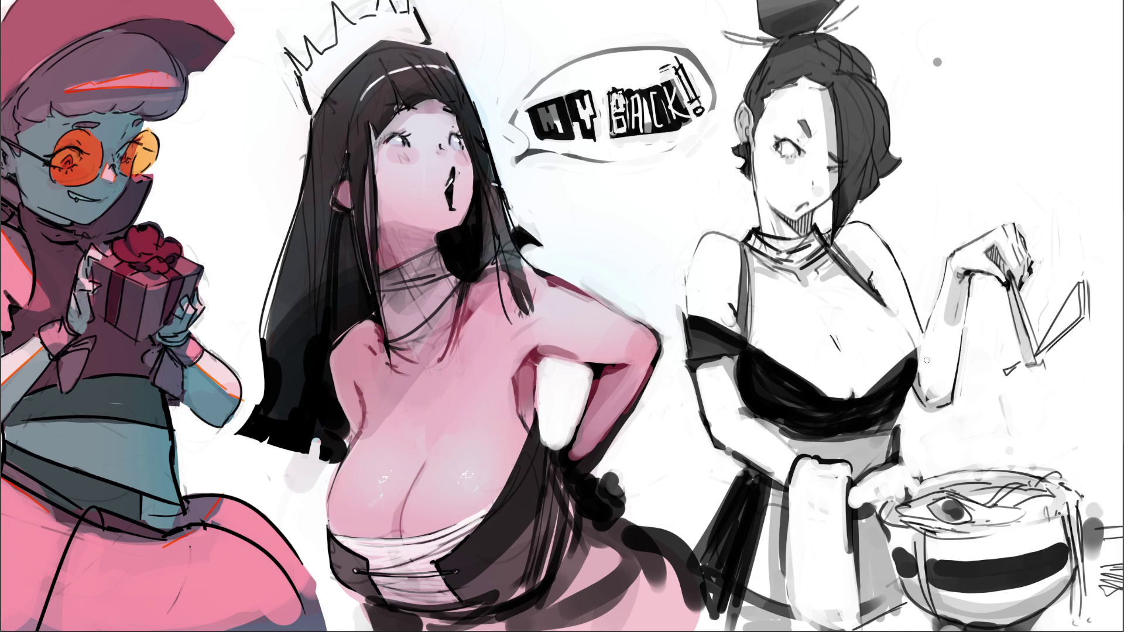
pyautogui.moveTo(923, 339); pyautogui.dragTo(925, 355)
pyautogui.hotkey('ctrl', 'z')
# Darken the lower arm edge and outline beneath the right girl's elbow, undoing part of it
pyautogui.moveTo(920, 380); pyautogui.dragTo(931, 395)
pyautogui.moveTo(913, 387); pyautogui.dragTo(935, 407)
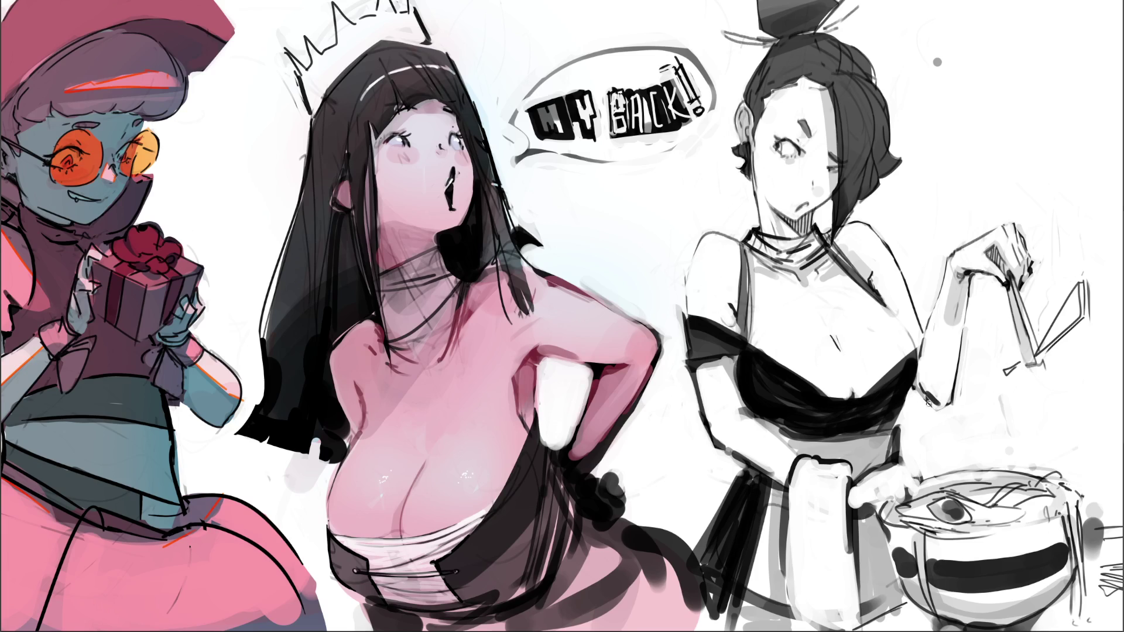
pyautogui.hotkey('ctrl', 'z')
pyautogui.hotkey('ctrl', 'z')
pyautogui.hotkey('ctrl', 'z')
pyautogui.hotkey('ctrl', 'z')
pyautogui.hotkey('ctrl', 'z')
pyautogui.hotkey('ctrl', 'z')
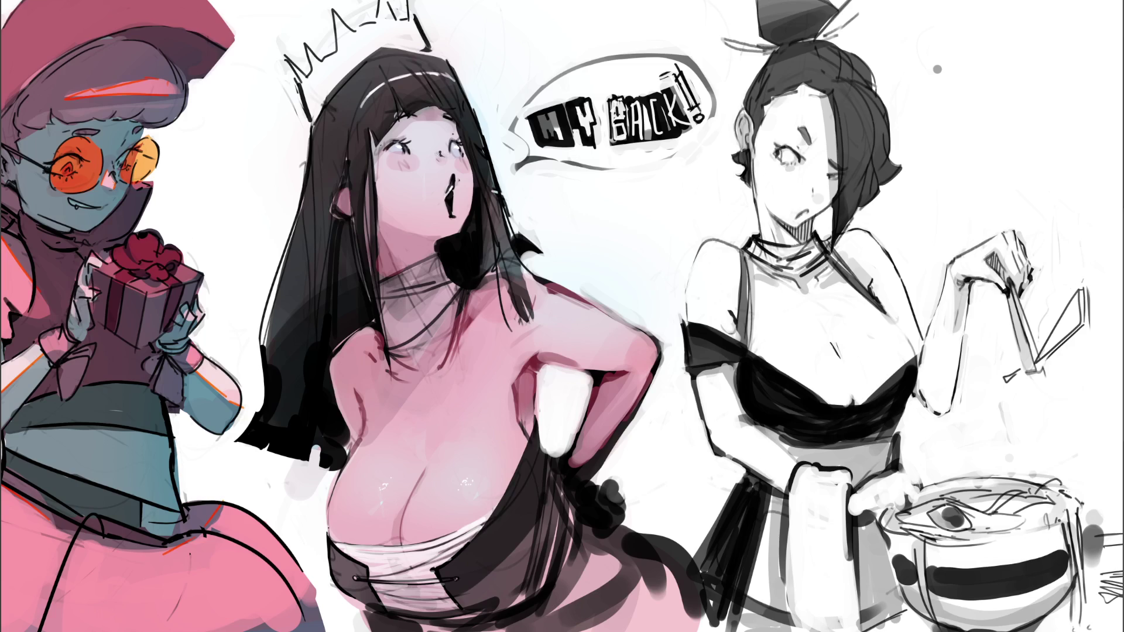
# Line the crowned girl's hair edge by her neck and cheek, then darken the bowl's rim and band
pyautogui.moveTo(378, 212); pyautogui.dragTo(379, 278)
pyautogui.moveTo(366, 227); pyautogui.dragTo(369, 252)
pyautogui.moveTo(886, 526)
pyautogui.mouseDown()
pyautogui.moveTo(969, 539)
pyautogui.moveTo(1059, 520)
pyautogui.mouseUp()
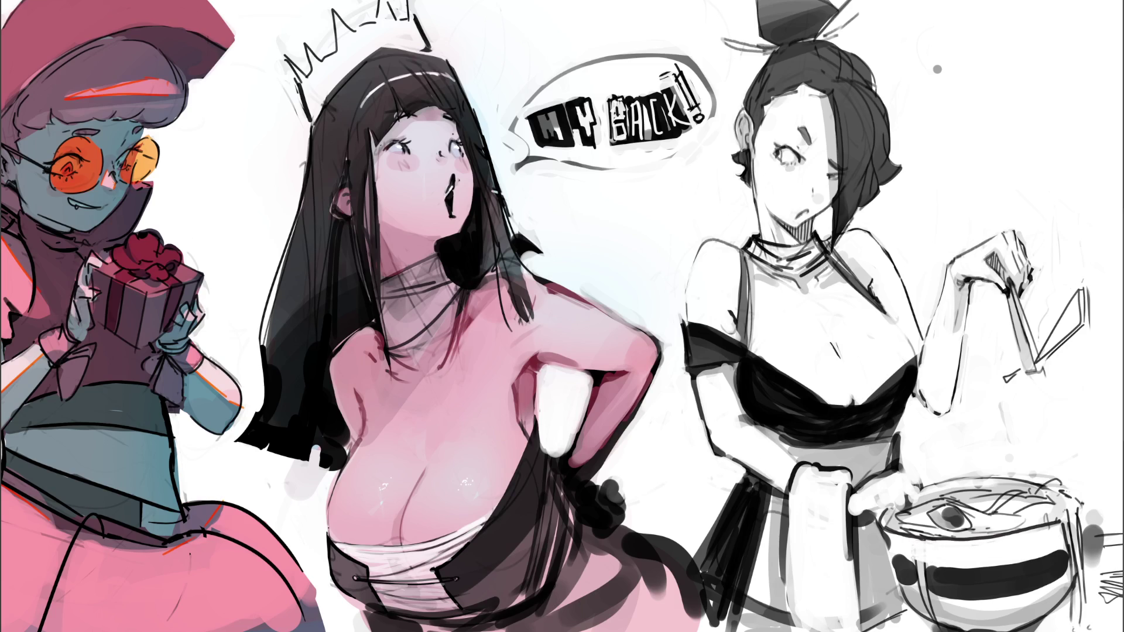
pyautogui.moveTo(900, 556)
pyautogui.mouseDown()
pyautogui.moveTo(934, 567)
pyautogui.moveTo(914, 574)
pyautogui.moveTo(928, 590)
pyautogui.moveTo(912, 583)
pyautogui.mouseUp()
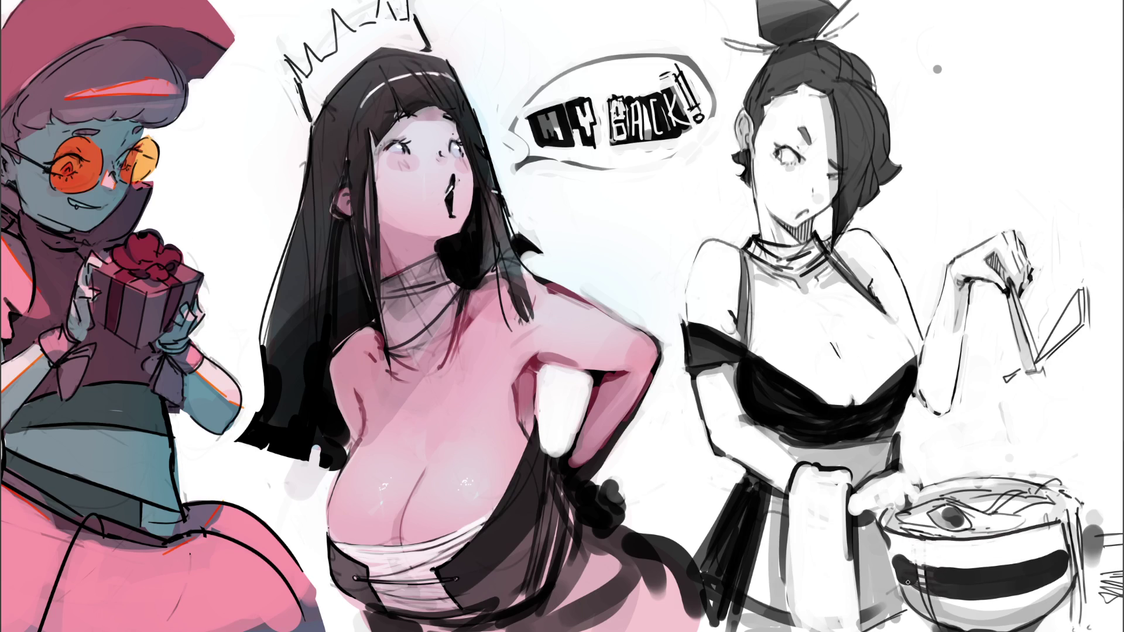